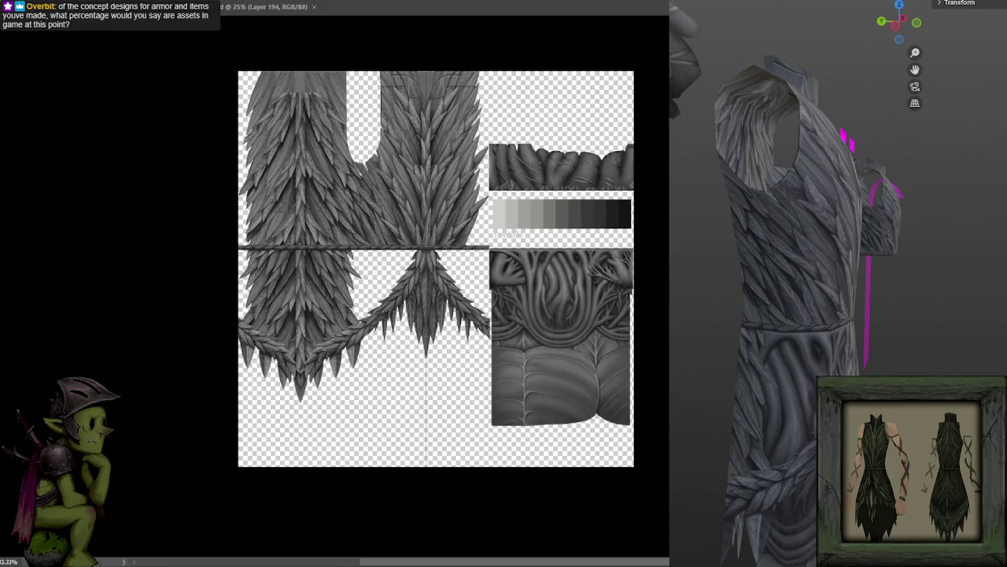
# Step: Marquee-select the 742 x 2048 px right column of the sheet, then switch to NightHarborPlate_A.psd
pyautogui.moveTo(633, 466)
pyautogui.mouseDown()
pyautogui.moveTo(562, 214)
pyautogui.moveTo(497, 56)
pyautogui.mouseUp()
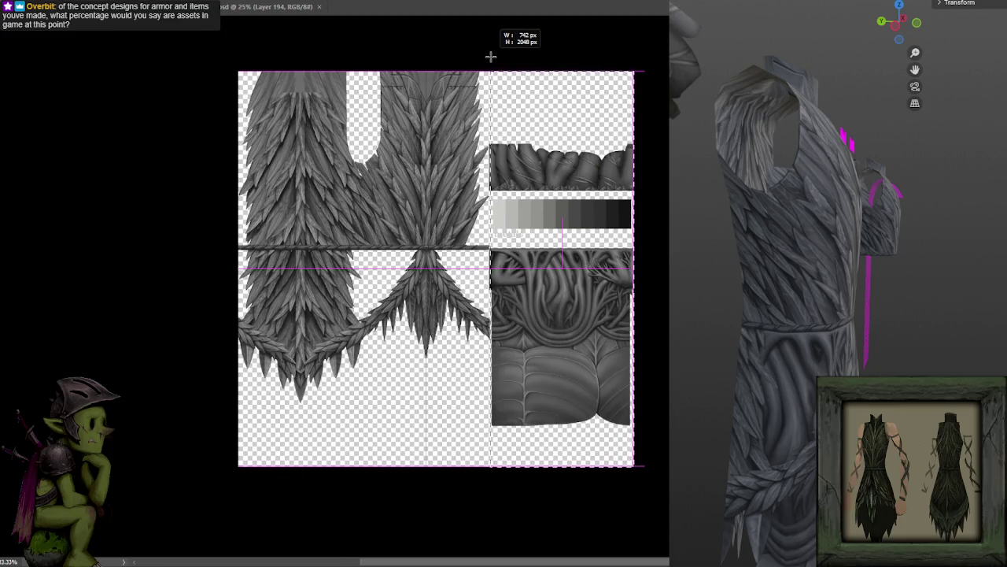
pyautogui.hotkey('ctrl', '+')
pyautogui.hotkey('ctrl', '+')
pyautogui.hotkey('ctrl', '+')
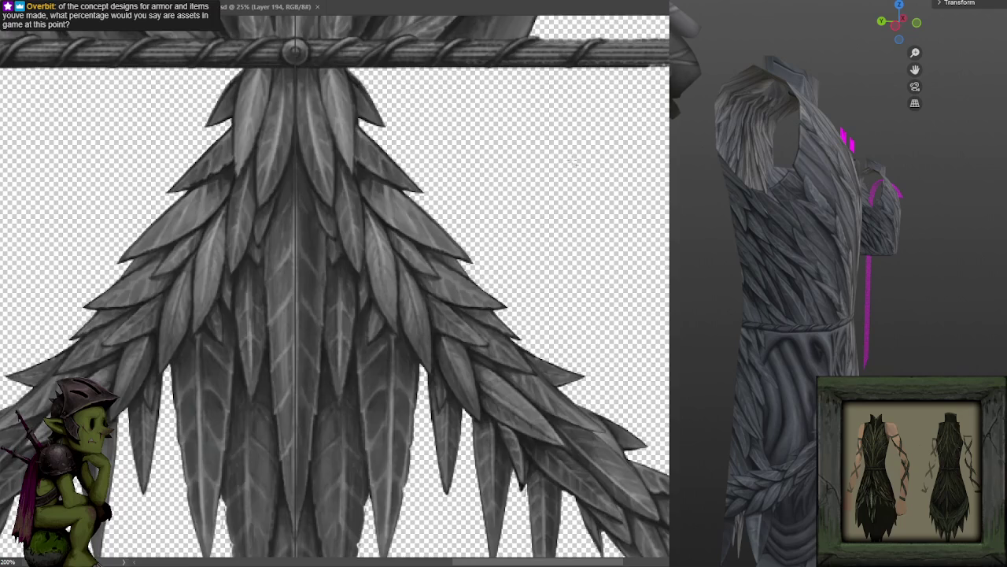
pyautogui.hotkey('ctrl', '-')
pyautogui.hotkey('ctrl', '-')
pyautogui.hotkey('ctrl', '-')
pyautogui.hotkey('ctrl', '-')
pyautogui.hotkey('ctrl', '-')
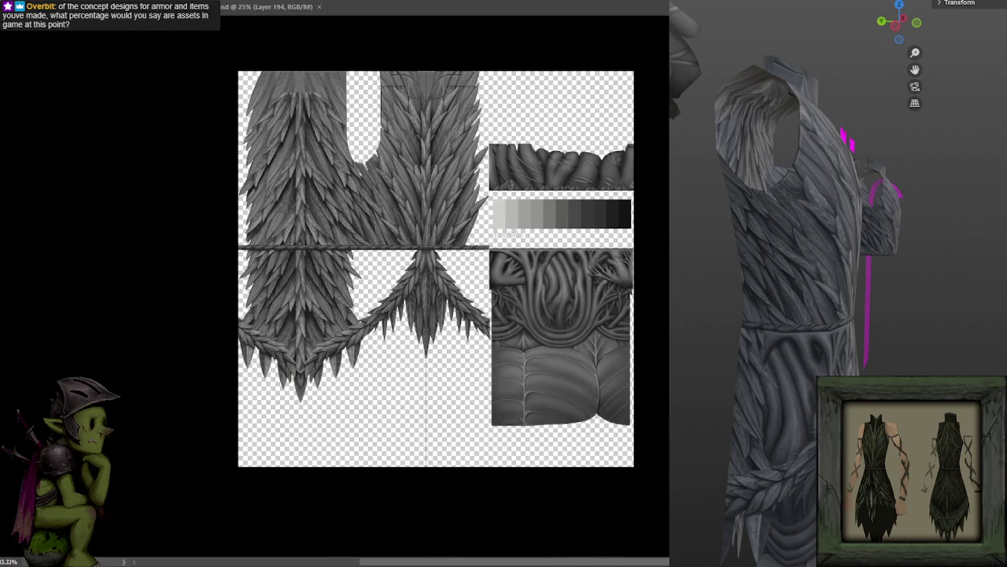
pyautogui.moveTo(636, 466)
pyautogui.mouseDown()
pyautogui.moveTo(487, 108)
pyautogui.moveTo(490, 62)
pyautogui.mouseUp()
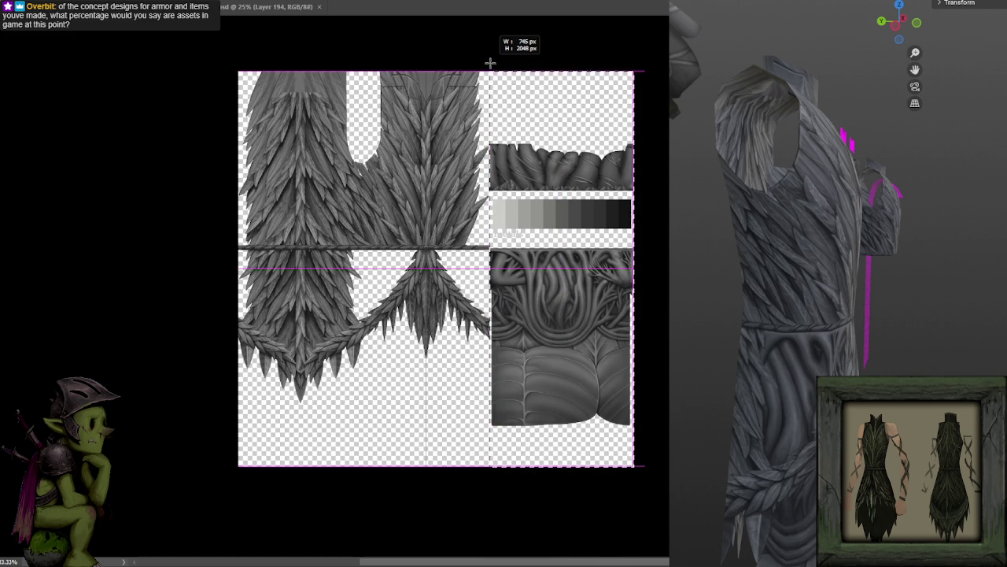
pyautogui.hotkey('ctrl', '+')
pyautogui.hotkey('ctrl', '+')
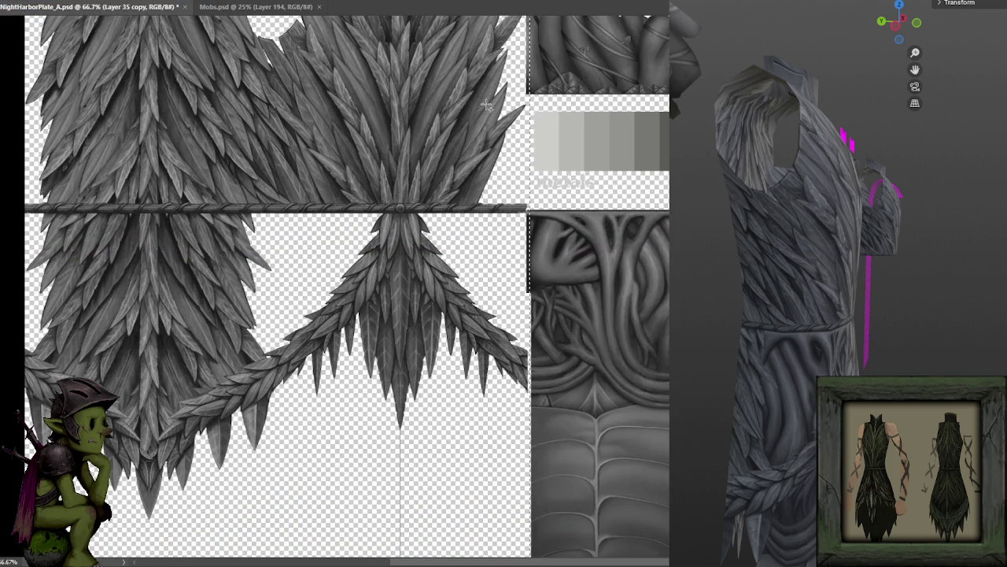
# Step: Deselect, bring the texture sheet into view and duplicate the Layer 35 copy feather layer
pyautogui.hotkey('ctrl', '-')
pyautogui.moveTo(513, 147); pyautogui.dragTo(556, 213)
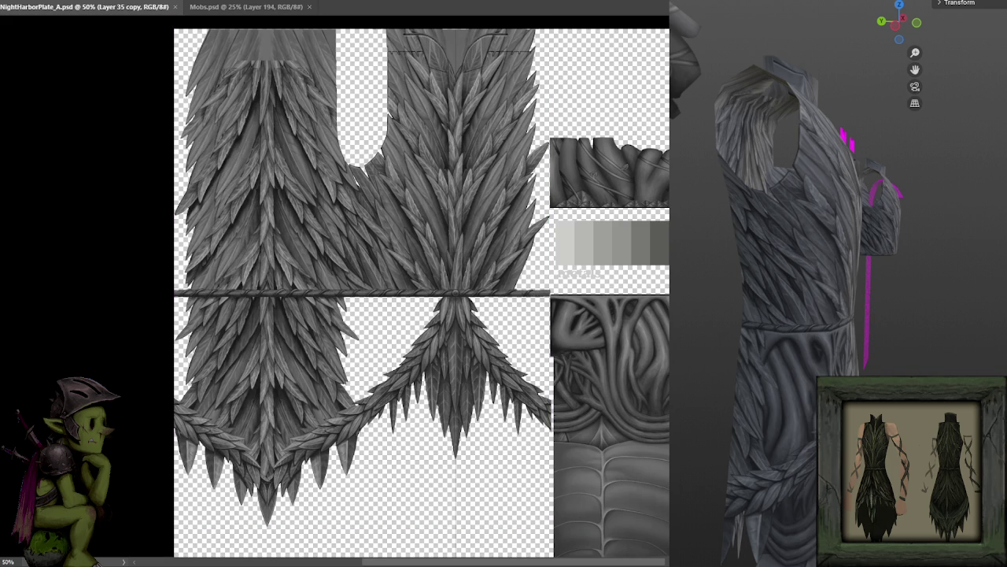
pyautogui.hotkey('ctrl', 'd')
pyautogui.press('Left')
pyautogui.hotkey('alt', 'Left')
# Step: Flip the duplicated feather layer vertically and slide it to the right
pyautogui.hotkey('ctrl', 't')
pyautogui.rightClick(363, 238)
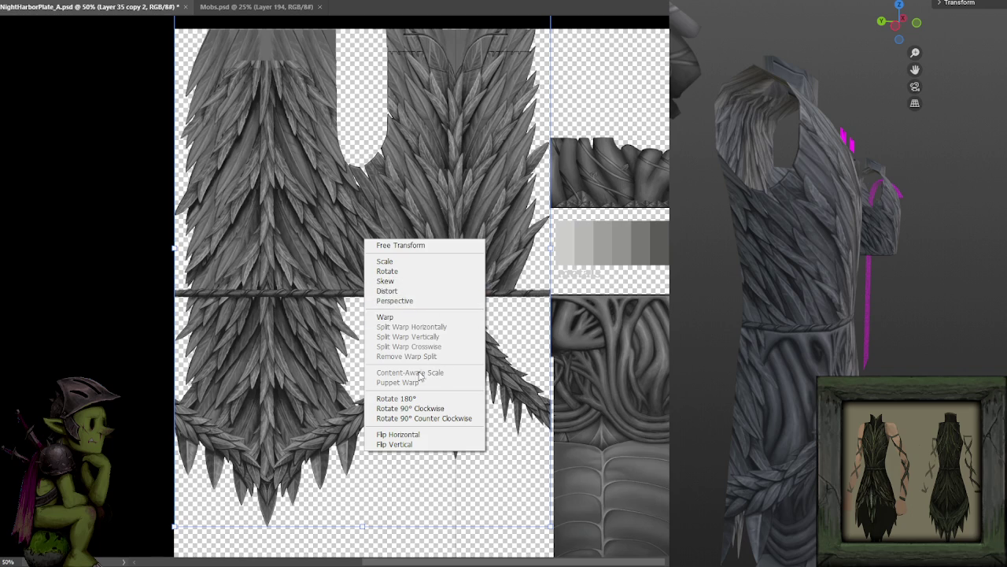
pyautogui.click(409, 433)
pyautogui.hotkey('ctrl', 'z')
pyautogui.rightClick(405, 229)
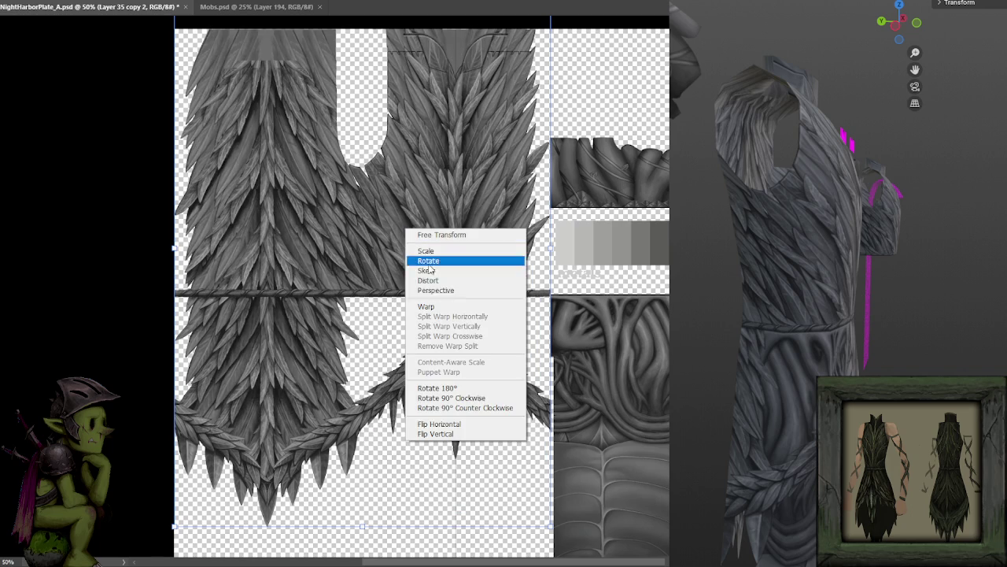
pyautogui.click(443, 435)
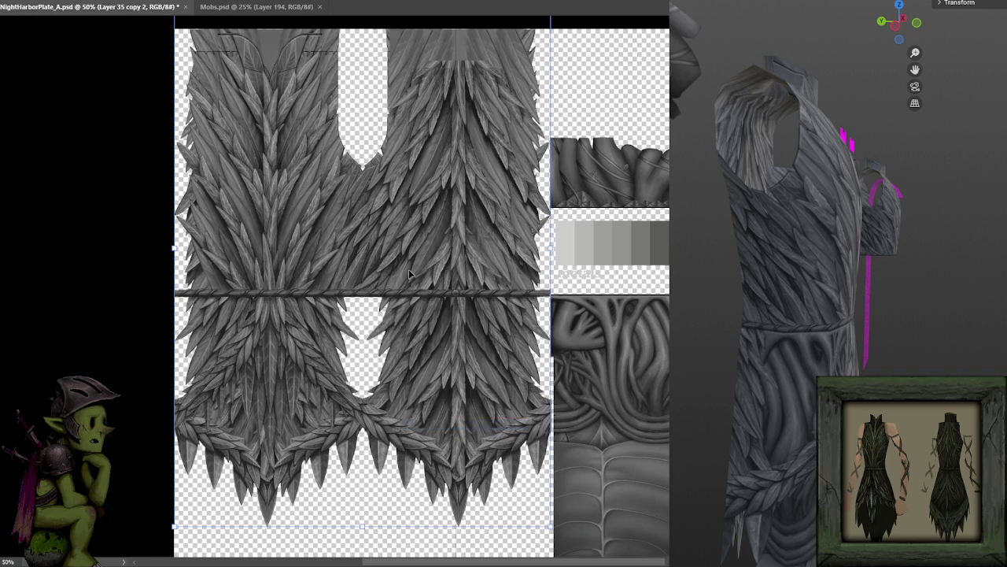
pyautogui.moveTo(408, 256)
pyautogui.mouseDown()
pyautogui.moveTo(596, 233)
pyautogui.moveTo(583, 232)
pyautogui.mouseUp()
# Step: Zoom in on the lower feather point and nudge the flipped copy left until the centre seam closes
pyautogui.scroll(2, 581, 232)
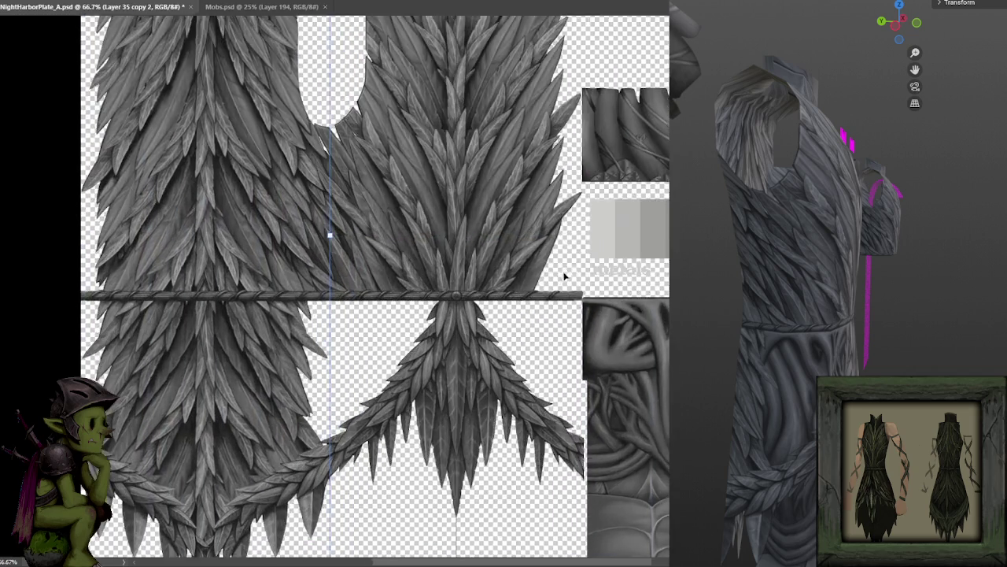
pyautogui.moveTo(548, 316); pyautogui.dragTo(545, 171)
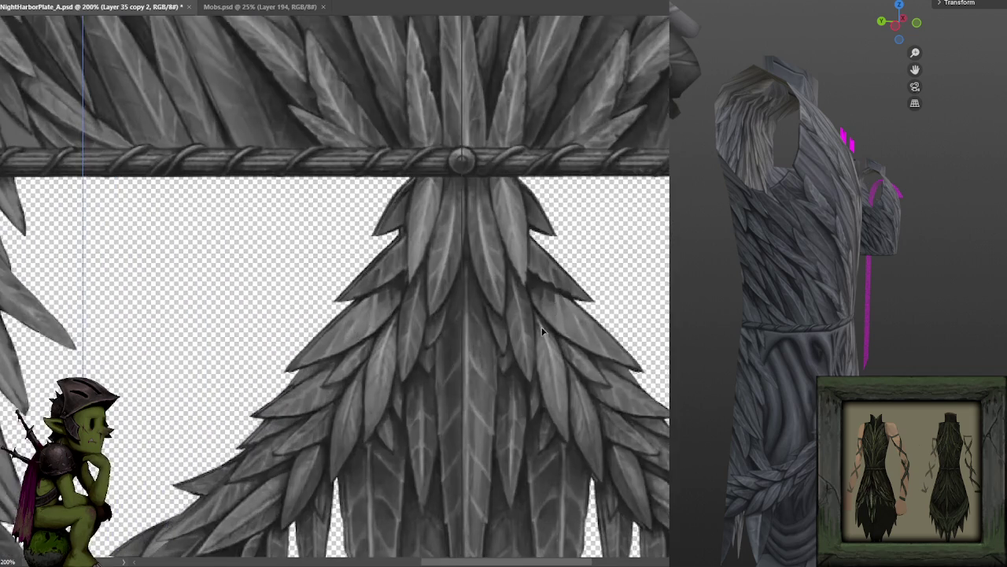
pyautogui.scroll(2, 545, 172)
pyautogui.scroll(-4, 584, 252)
pyautogui.scroll(-1, 634, 201)
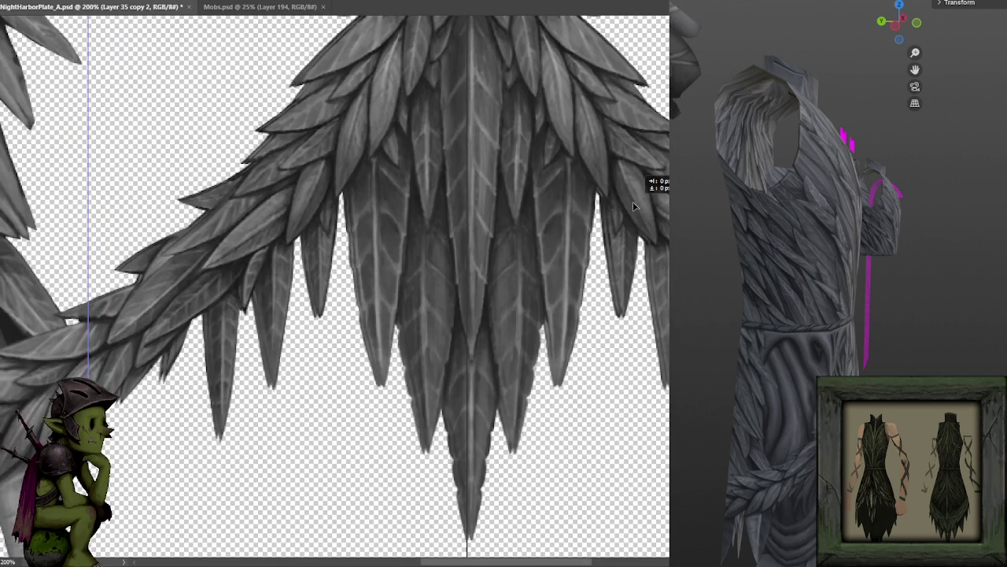
pyautogui.moveTo(635, 206); pyautogui.dragTo(632, 206)
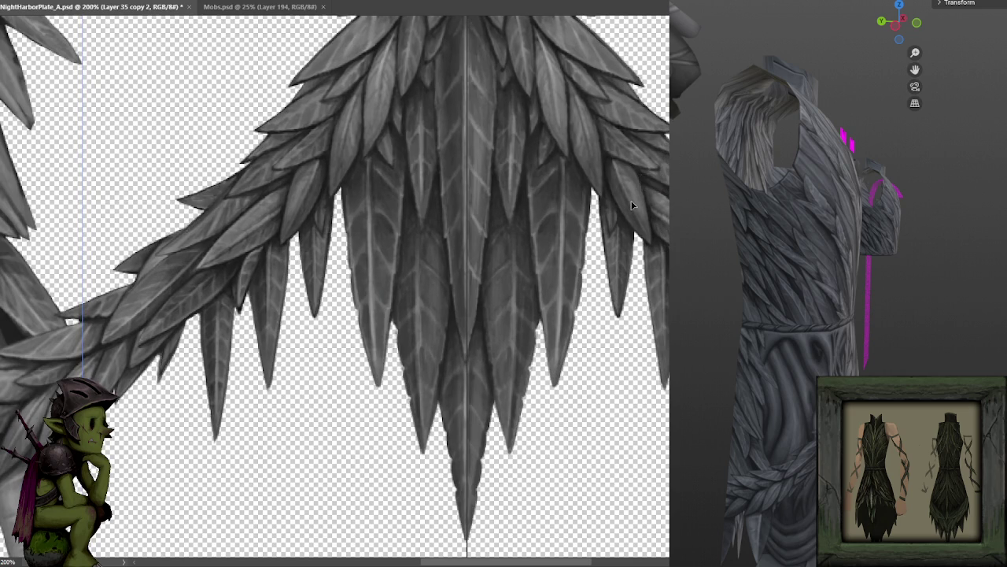
pyautogui.scroll(1, 631, 206)
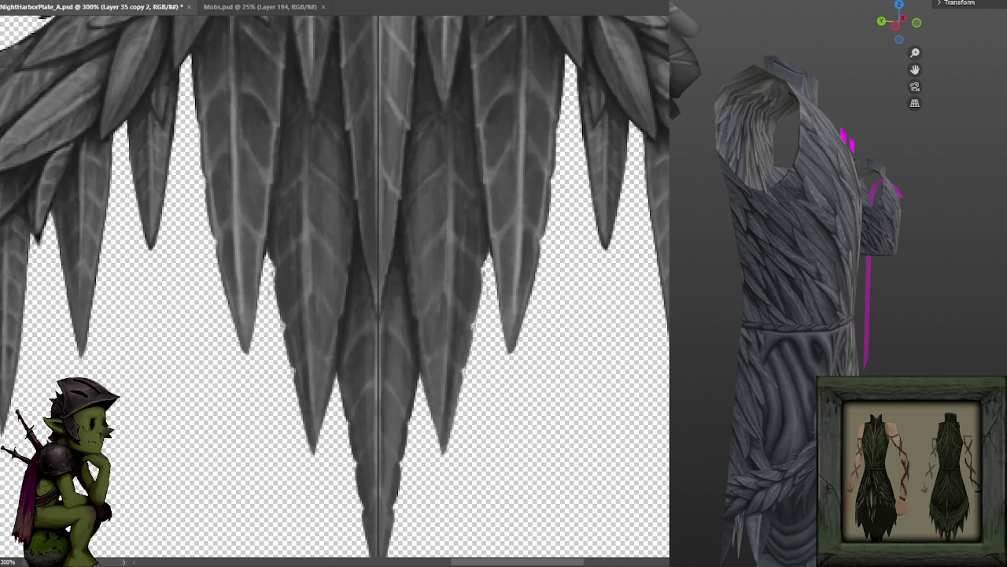
pyautogui.scroll(-1, 451, 343)
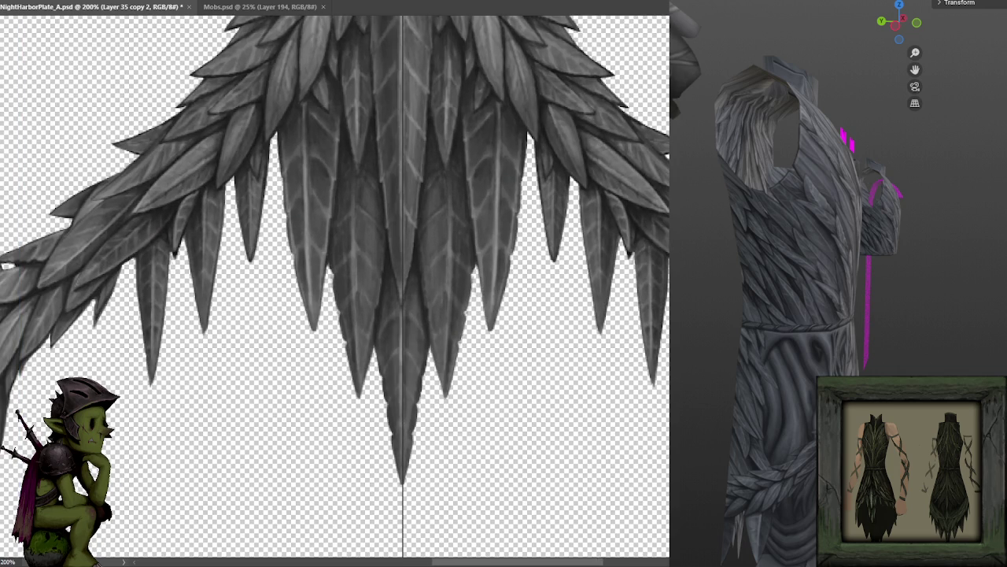
pyautogui.scroll(-1, 586, 317)
pyautogui.scroll(-1, 586, 317)
pyautogui.scroll(-1, 586, 317)
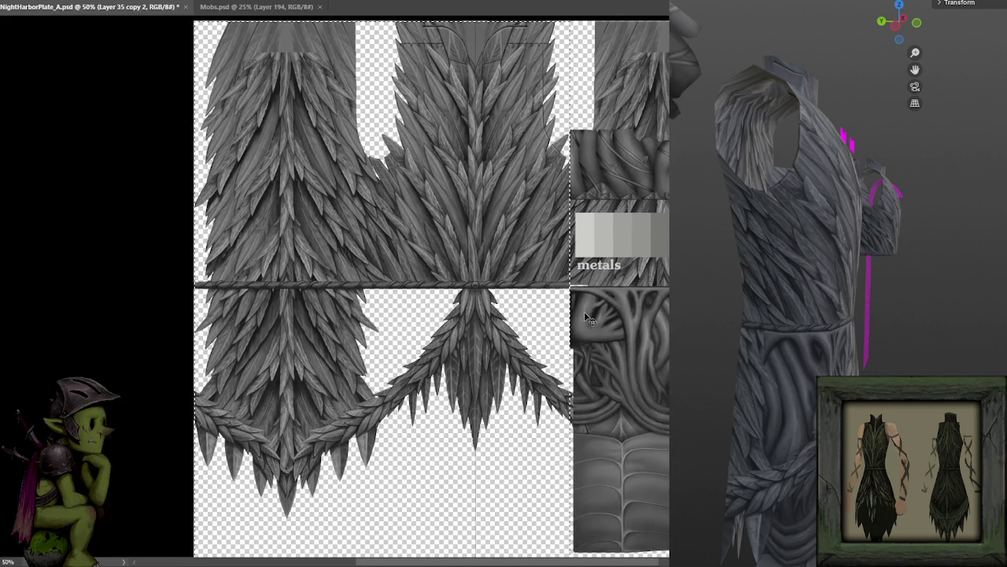
pyautogui.moveTo(586, 317); pyautogui.dragTo(531, 270)
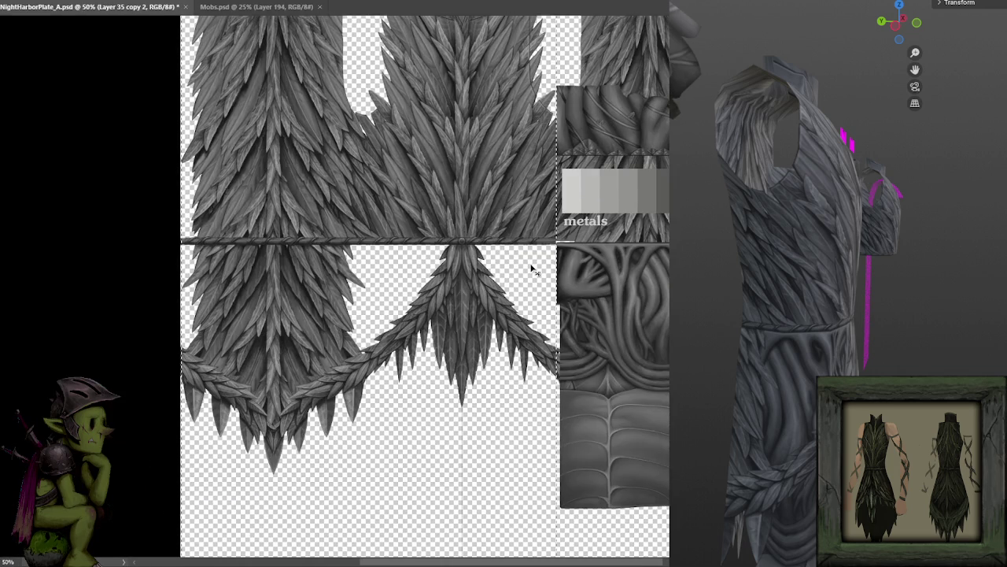
pyautogui.scroll(1, 531, 270)
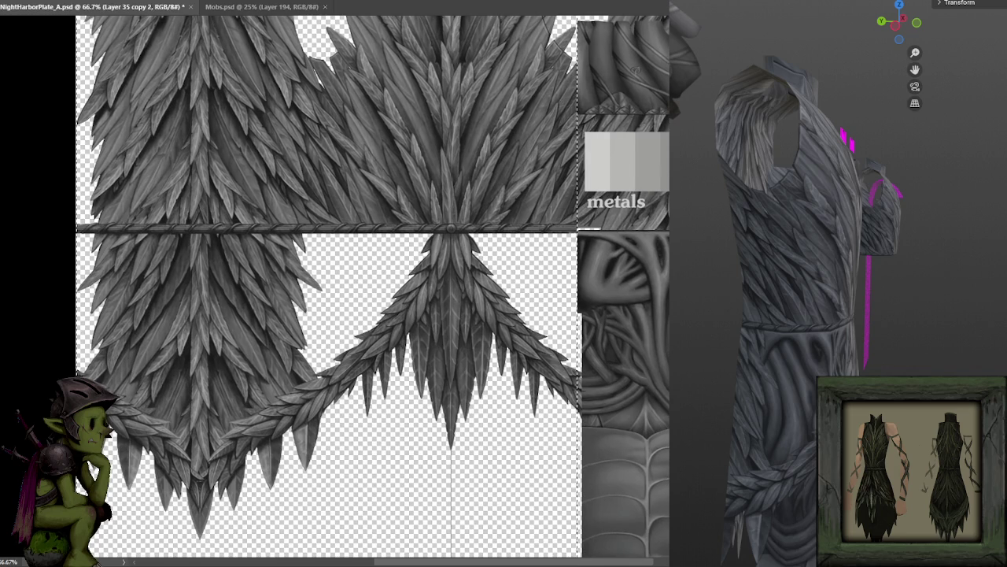
# Step: Flip the feather copy horizontally and invert the selection
pyautogui.rightClick(494, 279)
pyautogui.click(540, 475)
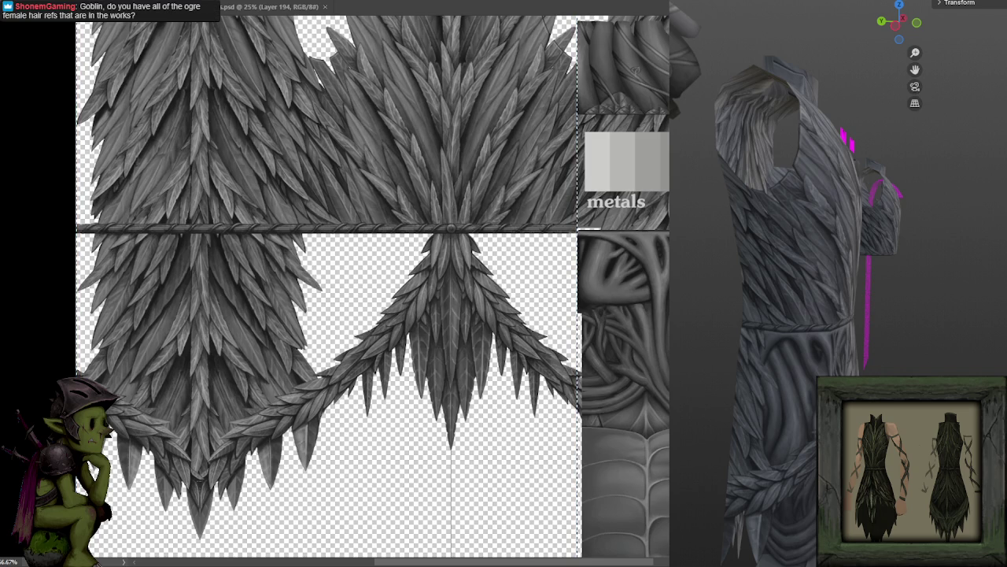
pyautogui.rightClick(367, 309)
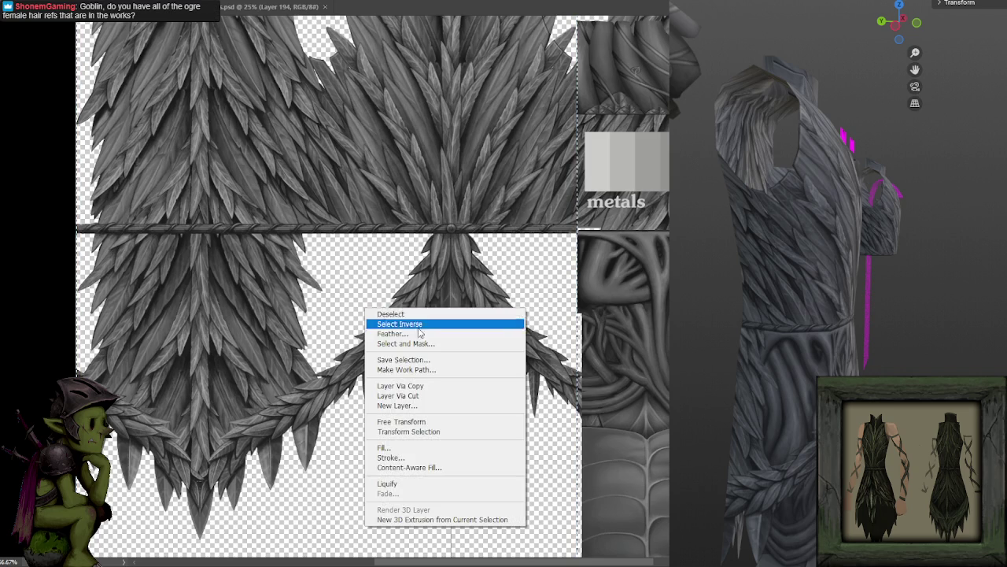
pyautogui.click(421, 325)
# Step: Move the mirrored feather layer over the upper panel, settling it back to the left
pyautogui.click(445, 272)
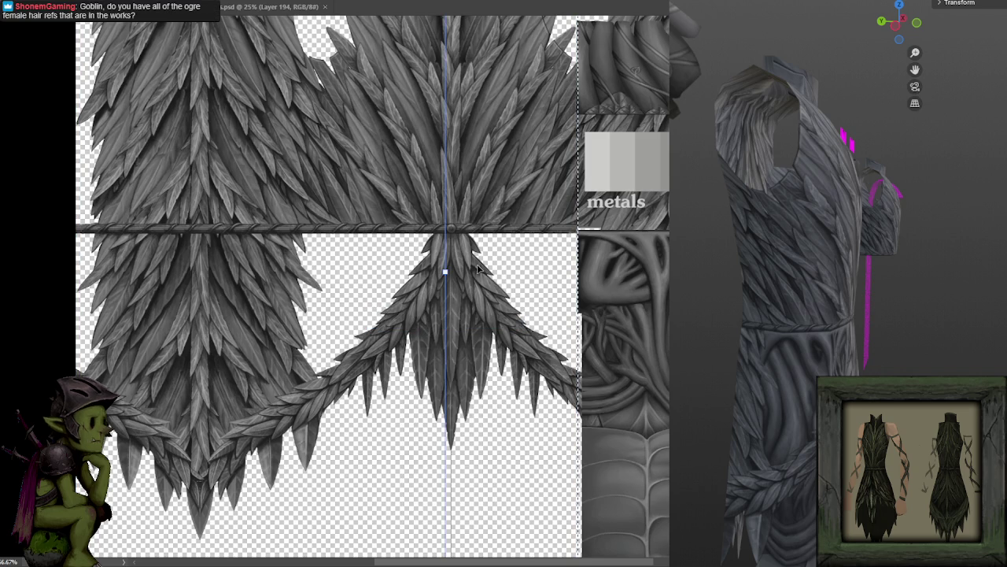
pyautogui.scroll(-1, 477, 221)
pyautogui.scroll(-1, 566, 360)
pyautogui.moveTo(659, 226)
pyautogui.mouseDown()
pyautogui.moveTo(482, 234)
pyautogui.moveTo(514, 136)
pyautogui.mouseUp()
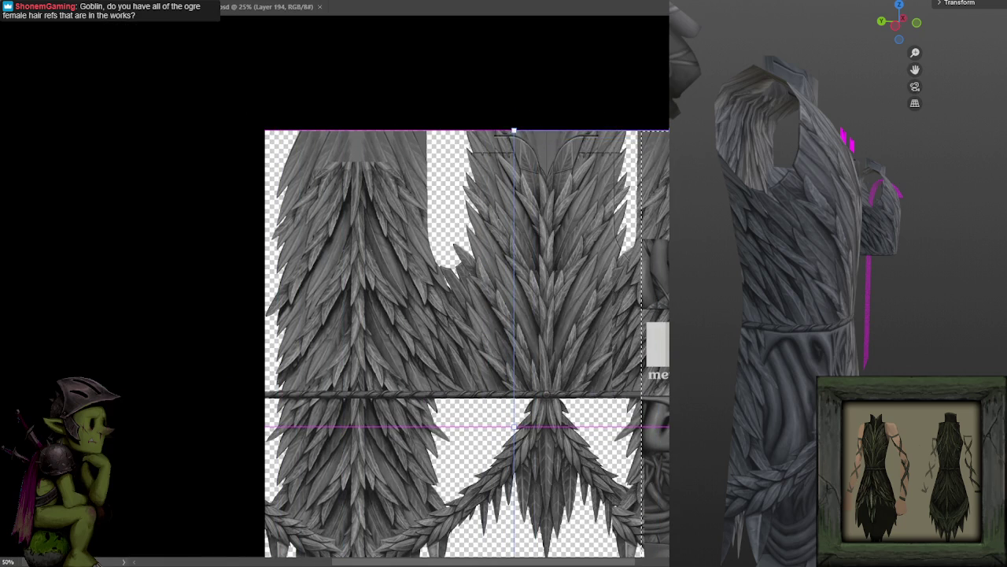
pyautogui.moveTo(514, 135); pyautogui.dragTo(577, 235)
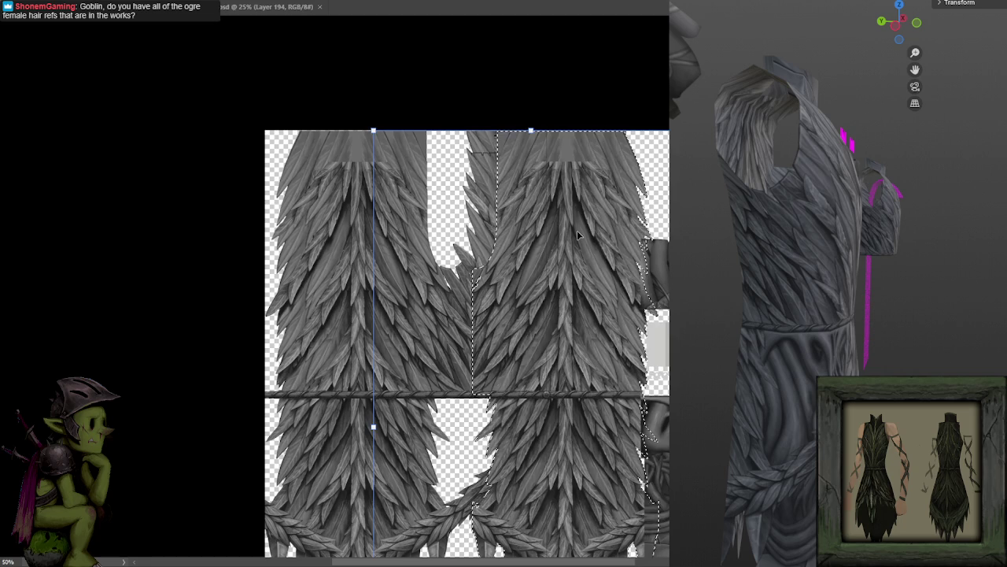
pyautogui.hotkey('ctrl', 'z')
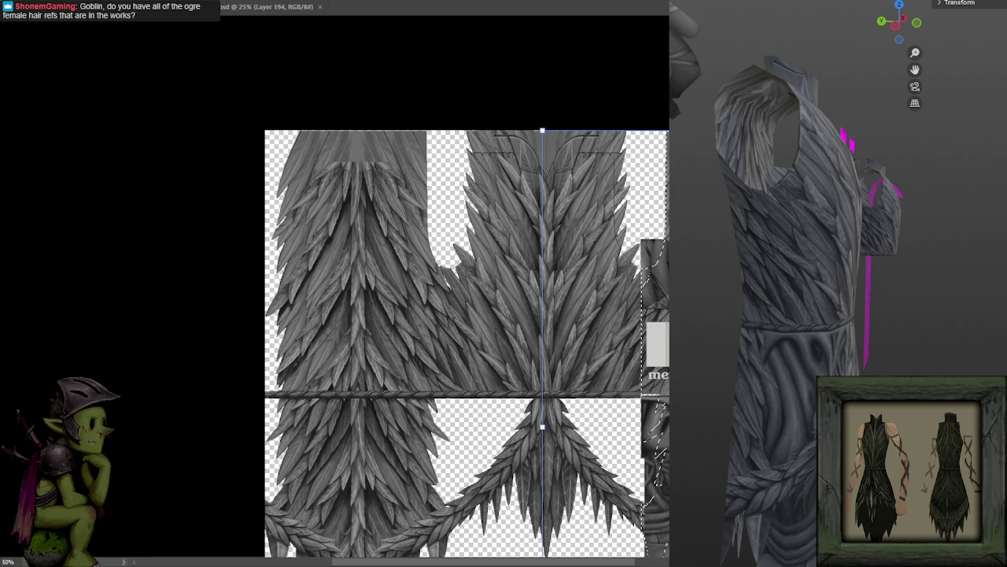
pyautogui.moveTo(607, 243); pyautogui.dragTo(389, 245)
# Step: Zoom in and shift the selected jagged feather-edge strip along the seam
pyautogui.scroll(5, 439, 193)
pyautogui.scroll(1, 439, 193)
pyautogui.scroll(1, 420, 251)
pyautogui.scroll(1, 461, 225)
pyautogui.moveTo(449, 290)
pyautogui.mouseDown()
pyautogui.moveTo(432, 264)
pyautogui.moveTo(503, 269)
pyautogui.moveTo(622, 325)
pyautogui.mouseUp()
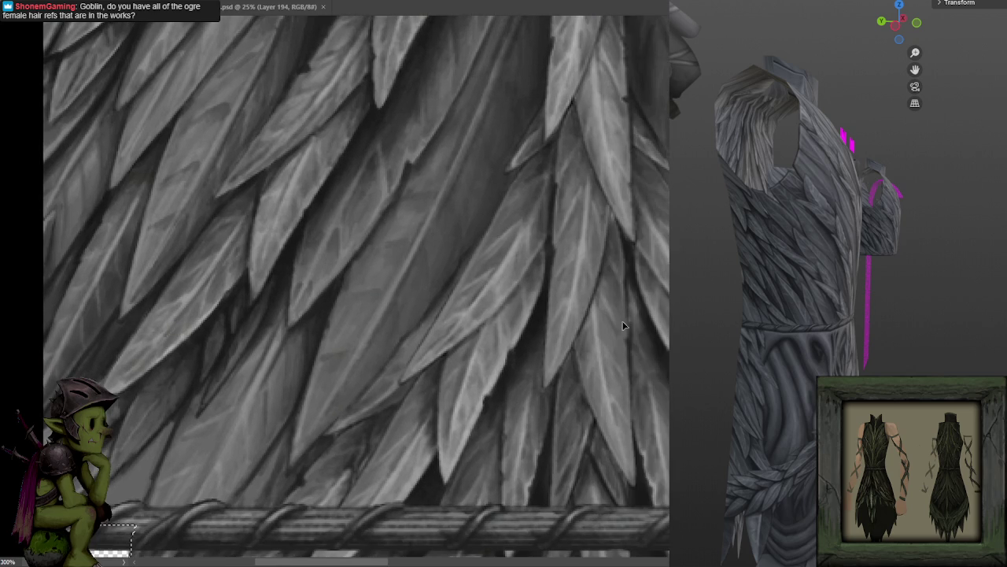
# Step: Commit the feather block transform, then clear and restore its selected pixels
pyautogui.hotkey('ctrl', '-')
pyautogui.hotkey('ctrl', '-')
pyautogui.hotkey('ctrl', '-')
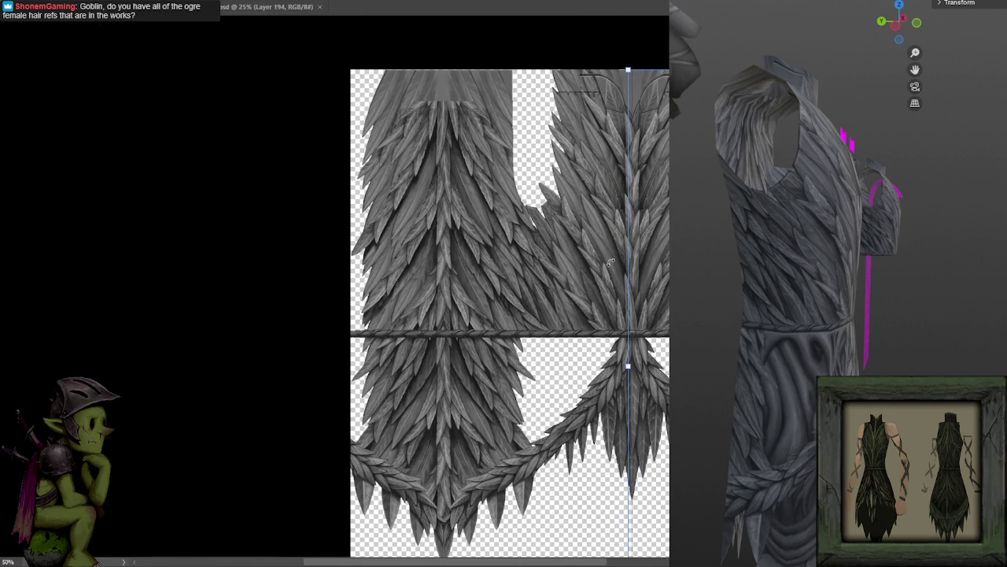
pyautogui.hscroll(3, 611, 260)
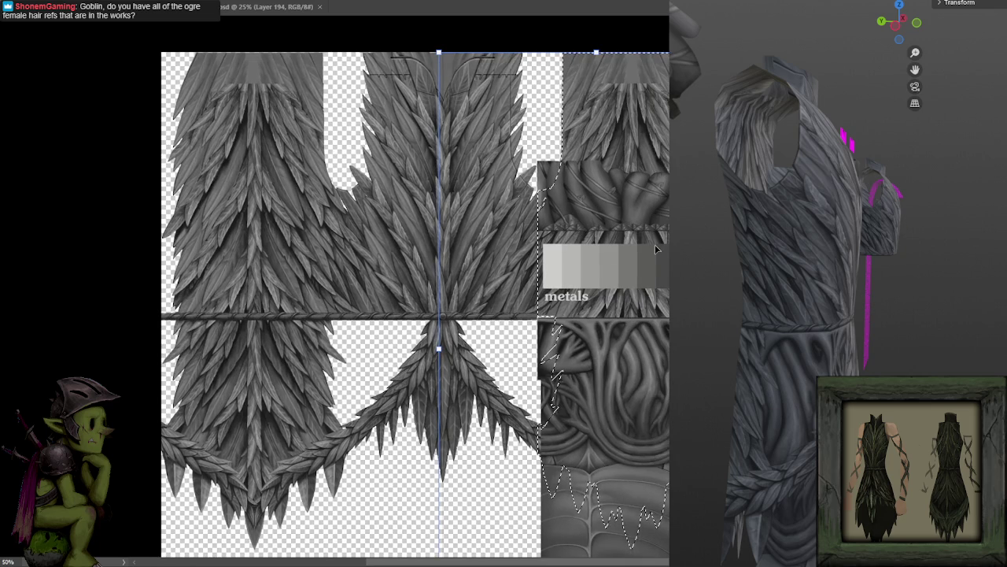
pyautogui.press('Return')
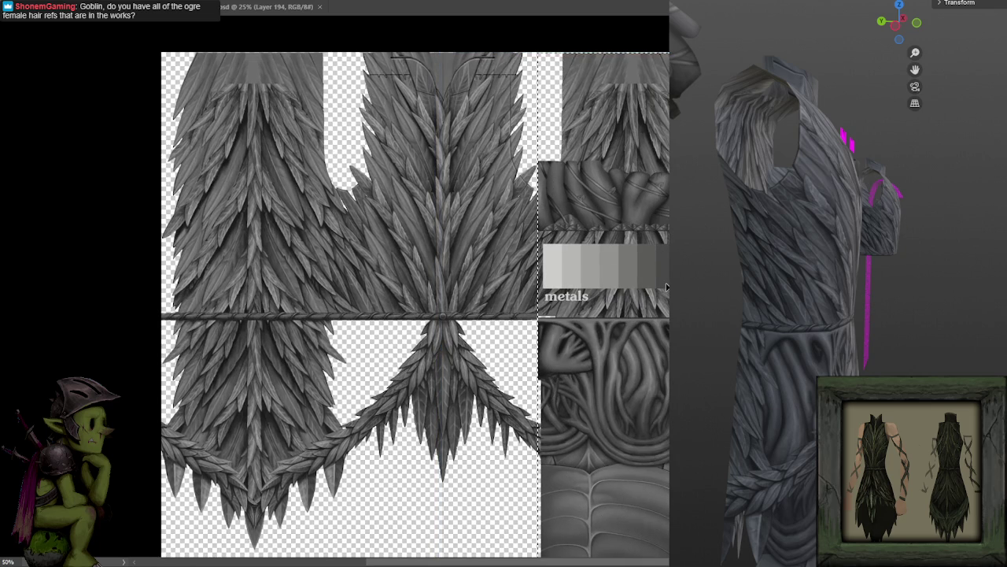
pyautogui.press('Delete')
pyautogui.hotkey('ctrl', 'z')
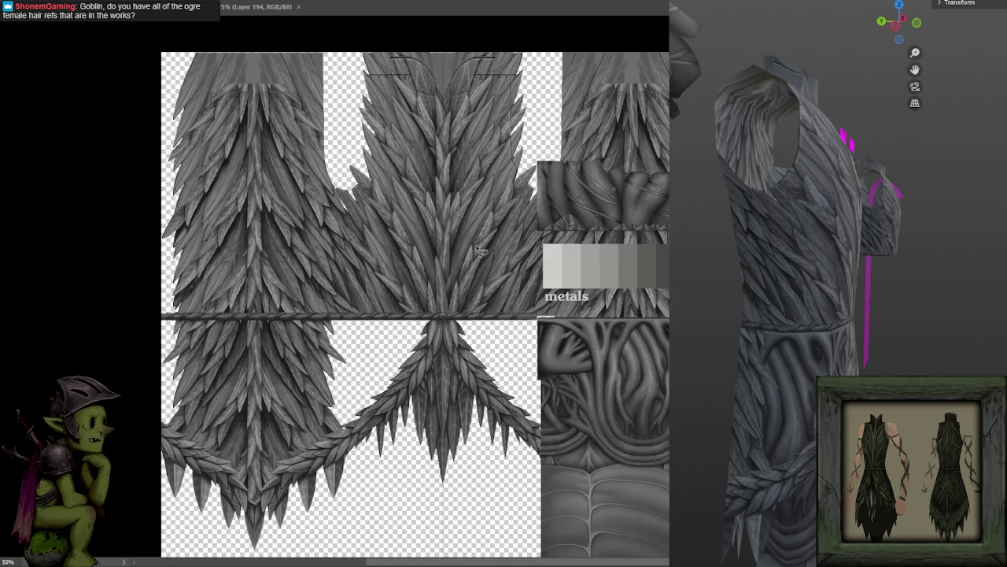
# Step: Move the top-right feather block onto the left feather panel
pyautogui.moveTo(627, 125)
pyautogui.mouseDown()
pyautogui.moveTo(438, 106)
pyautogui.moveTo(293, 108)
pyautogui.mouseUp()
pyautogui.scroll(2, 321, 341)
pyautogui.scroll(2, 427, 184)
pyautogui.scroll(2, 393, 225)
pyautogui.scroll(1, 486, 225)
# Step: Shift the central feather layer 49 px left and nudge it right to align the seam
pyautogui.moveTo(578, 223)
pyautogui.mouseDown()
pyautogui.moveTo(551, 252)
pyautogui.moveTo(486, 254)
pyautogui.mouseUp()
pyautogui.press('Right')
pyautogui.press('Right')
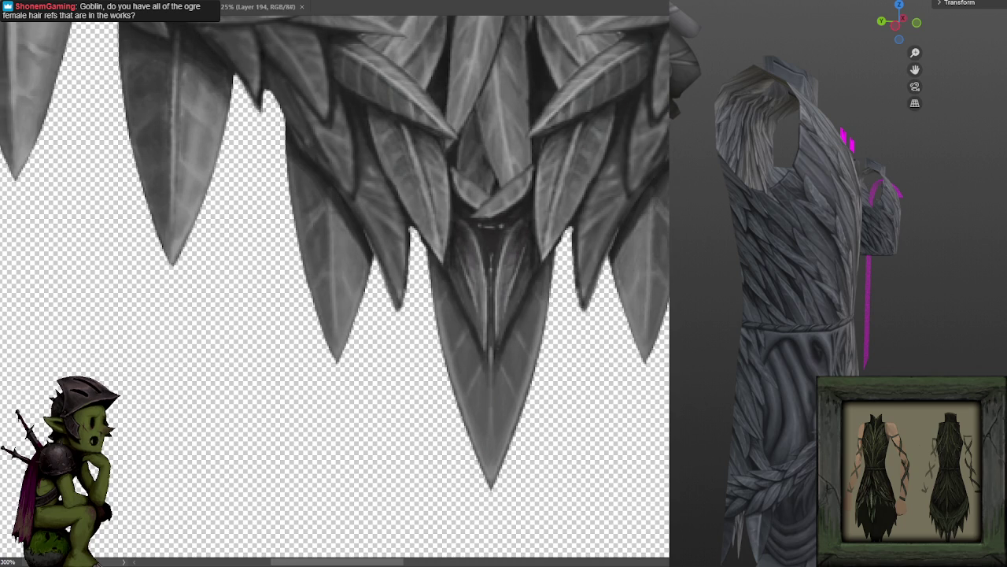
pyautogui.scroll(-2, 619, 298)
pyautogui.scroll(-1, 619, 306)
pyautogui.scroll(-1, 620, 323)
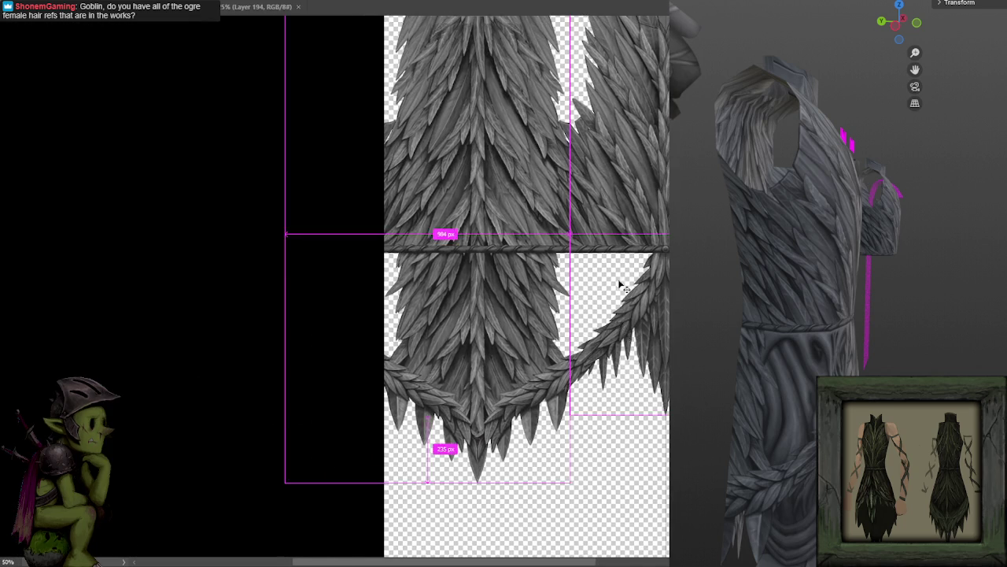
pyautogui.scroll(1, 598, 346)
pyautogui.moveTo(613, 350); pyautogui.dragTo(575, 386)
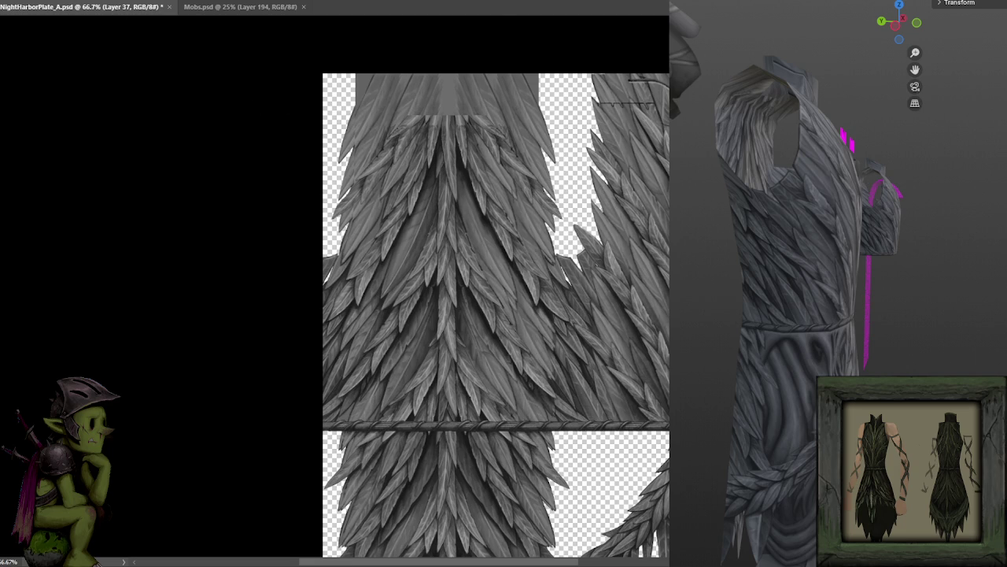
# Step: Switch to the Soft Round Pressure Opacity brush and erase the grey smudge beside the feathers
pyautogui.rightClick(259, 161)
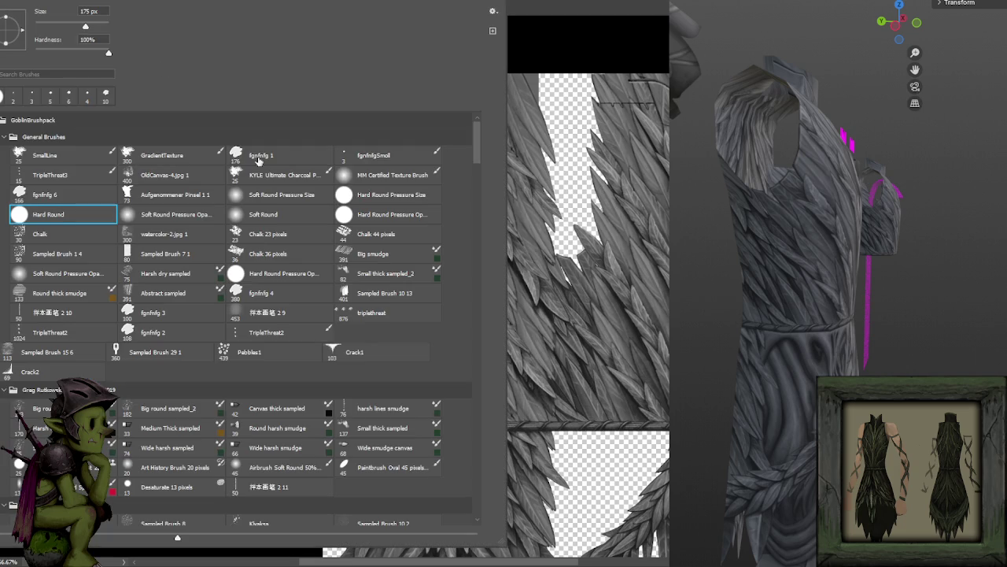
pyautogui.click(167, 219)
pyautogui.press('Return')
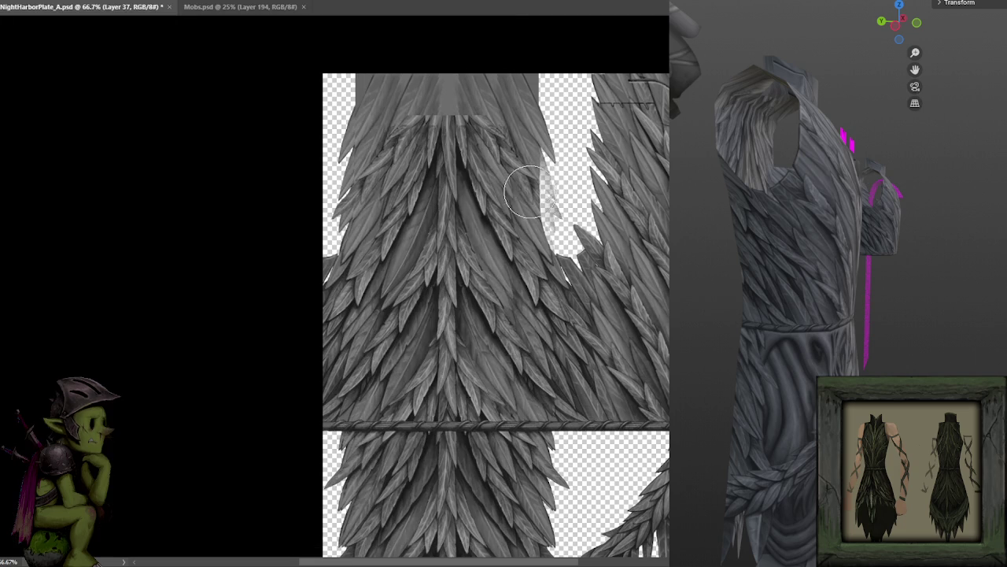
pyautogui.moveTo(543, 399)
pyautogui.mouseDown()
pyautogui.moveTo(551, 150)
pyautogui.moveTo(517, 382)
pyautogui.moveTo(517, 146)
pyautogui.moveTo(513, 404)
pyautogui.mouseUp()
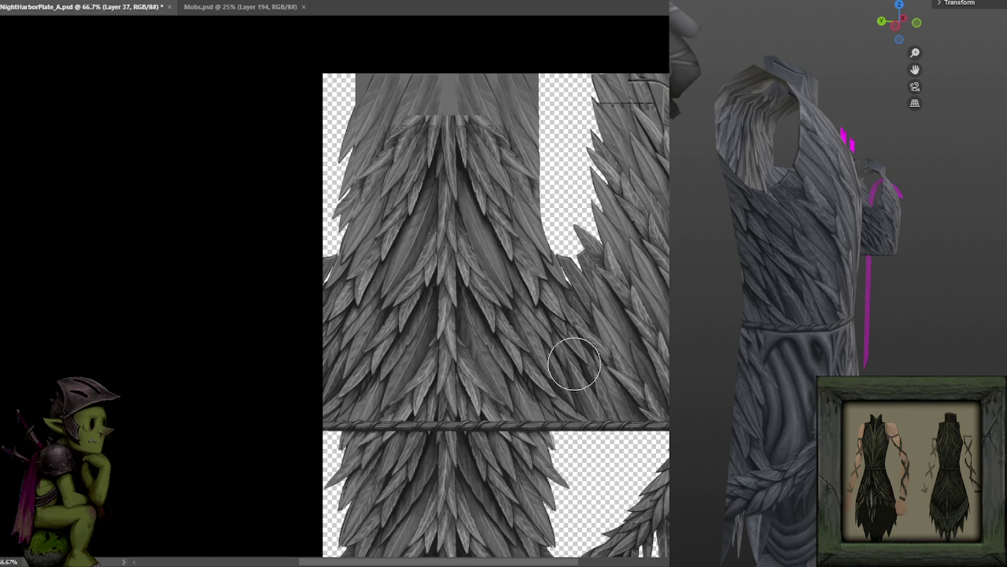
# Step: Repaint the central feather spine darker with up and down strokes
pyautogui.scroll(2, 451, 291)
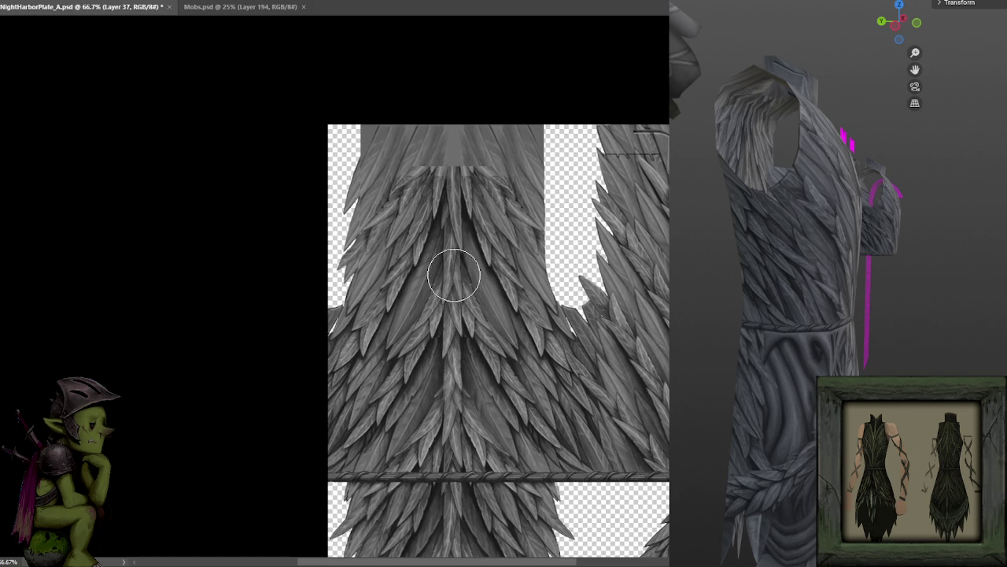
pyautogui.moveTo(456, 213); pyautogui.dragTo(477, 492)
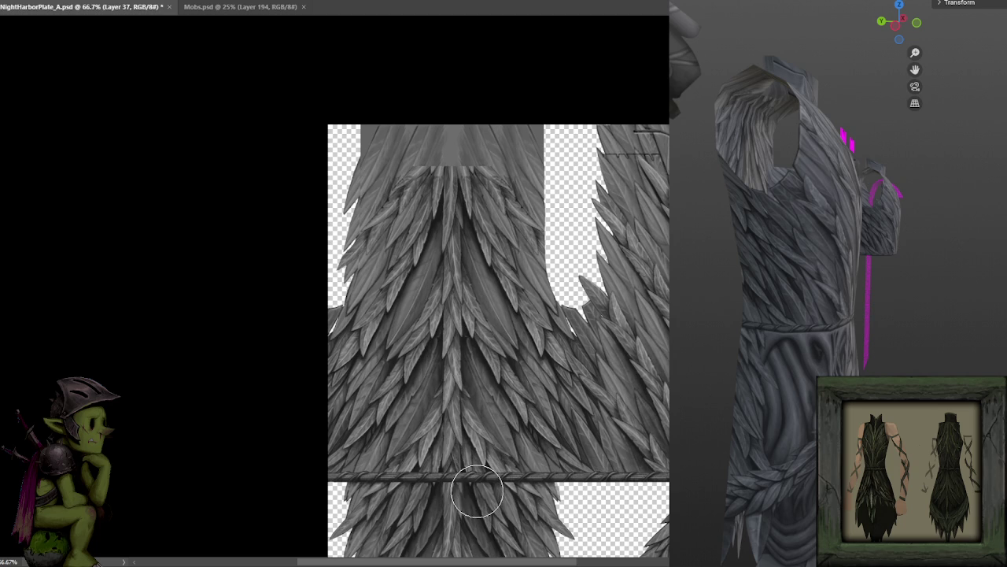
pyautogui.scroll(-3, 479, 307)
pyautogui.scroll(-1, 480, 309)
pyautogui.moveTo(480, 308); pyautogui.dragTo(467, 176)
pyautogui.moveTo(446, 89)
pyautogui.mouseDown()
pyautogui.moveTo(479, 348)
pyautogui.moveTo(488, 527)
pyautogui.mouseUp()
pyautogui.scroll(-3, 483, 315)
pyautogui.scroll(-1, 483, 272)
pyautogui.scroll(4, 484, 362)
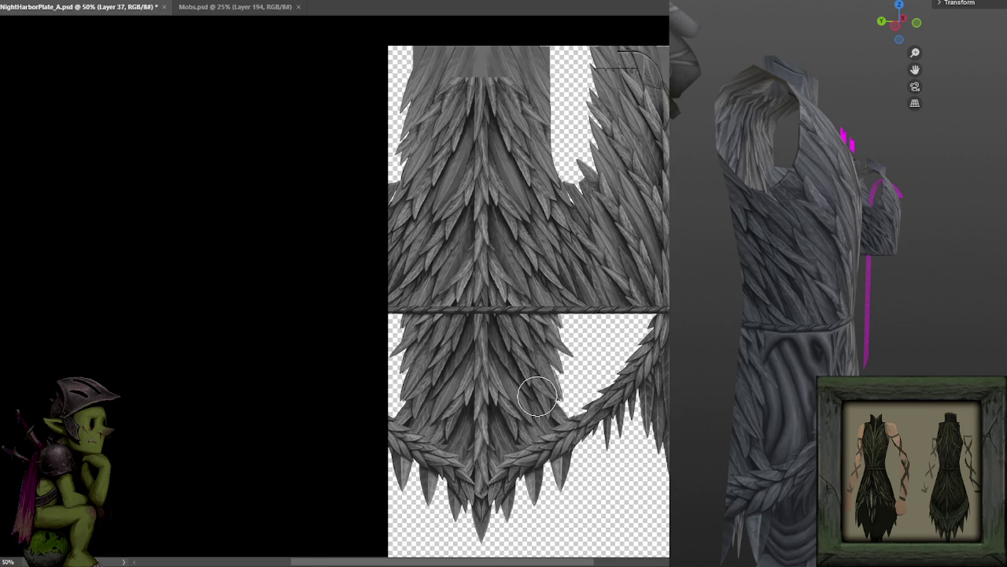
pyautogui.scroll(2, 567, 413)
# Step: Undo the stroke that erased the feather skirt edge, then orbit the robe preview
pyautogui.moveTo(576, 419); pyautogui.dragTo(444, 262)
pyautogui.scroll(2, 472, 307)
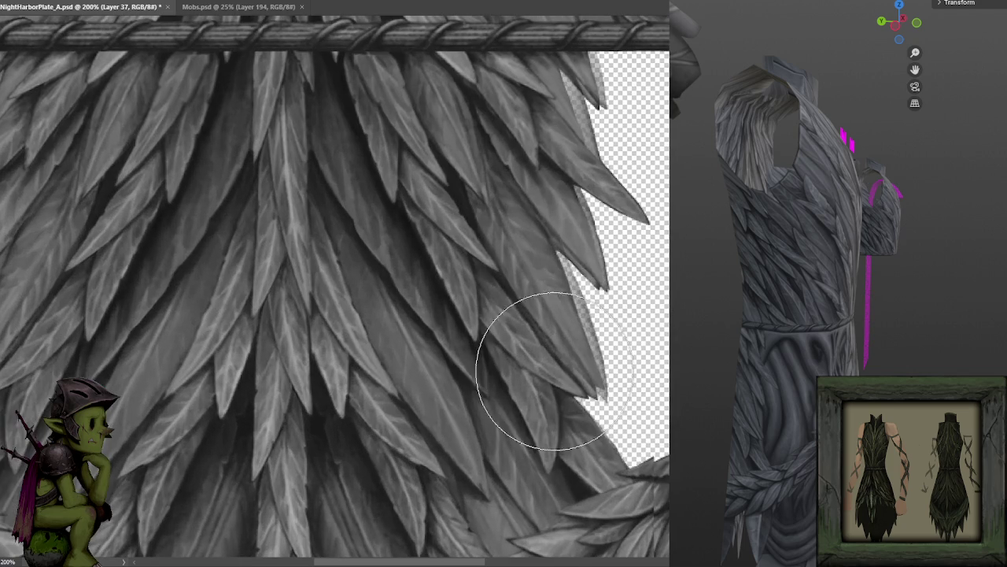
pyautogui.hotkey('ctrl', 'z')
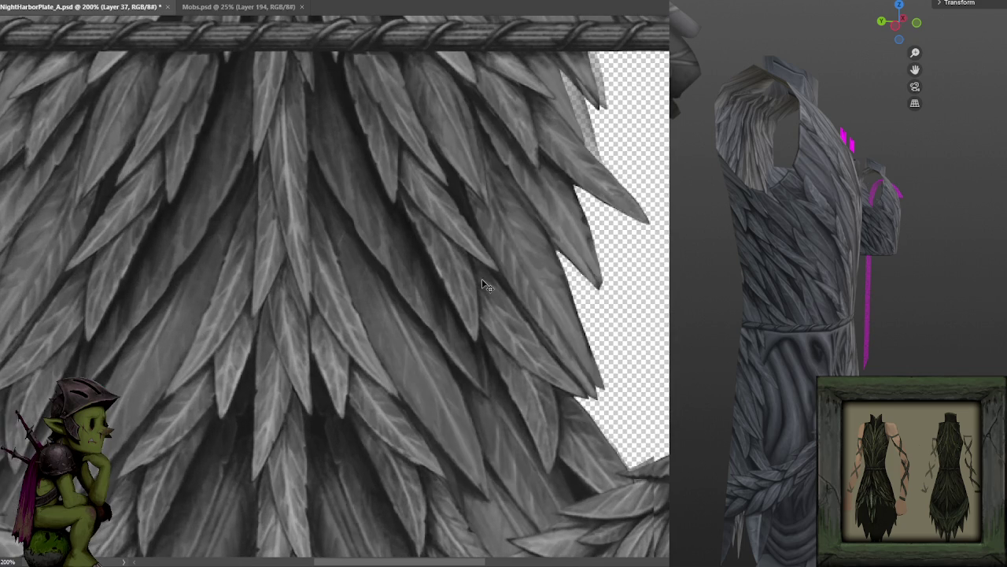
pyautogui.hscroll(-5, 326, 304)
pyautogui.scroll(-1, 376, 288)
pyautogui.scroll(-1, 428, 262)
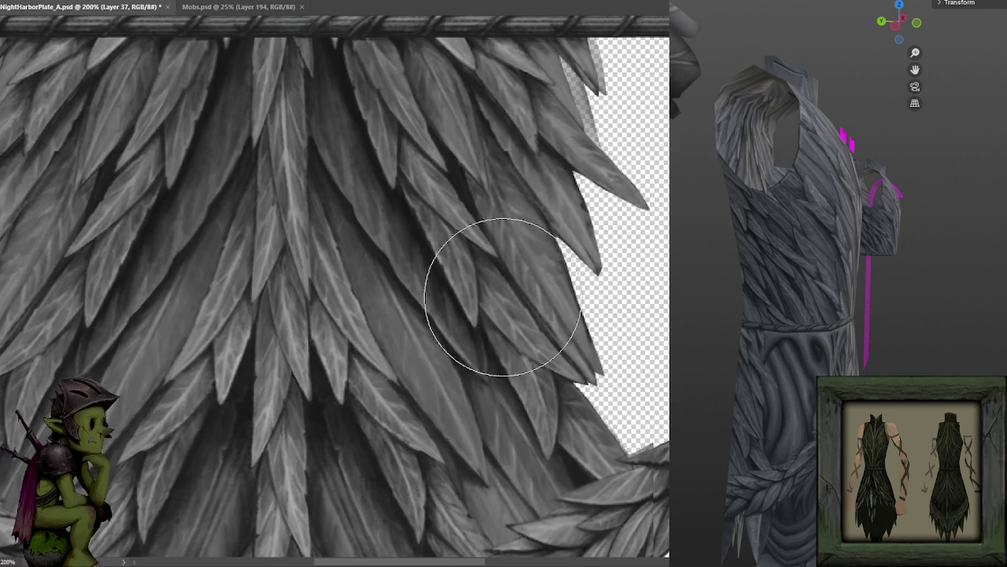
pyautogui.scroll(-1, 578, 307)
pyautogui.scroll(-1, 450, 306)
pyautogui.scroll(1, 449, 306)
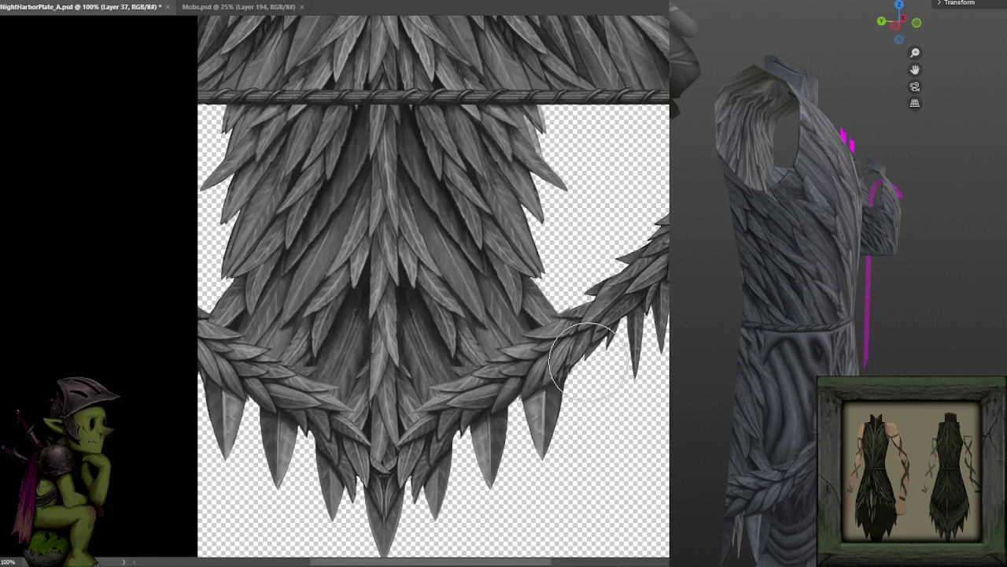
pyautogui.scroll(-1, 590, 264)
pyautogui.scroll(-1, 569, 407)
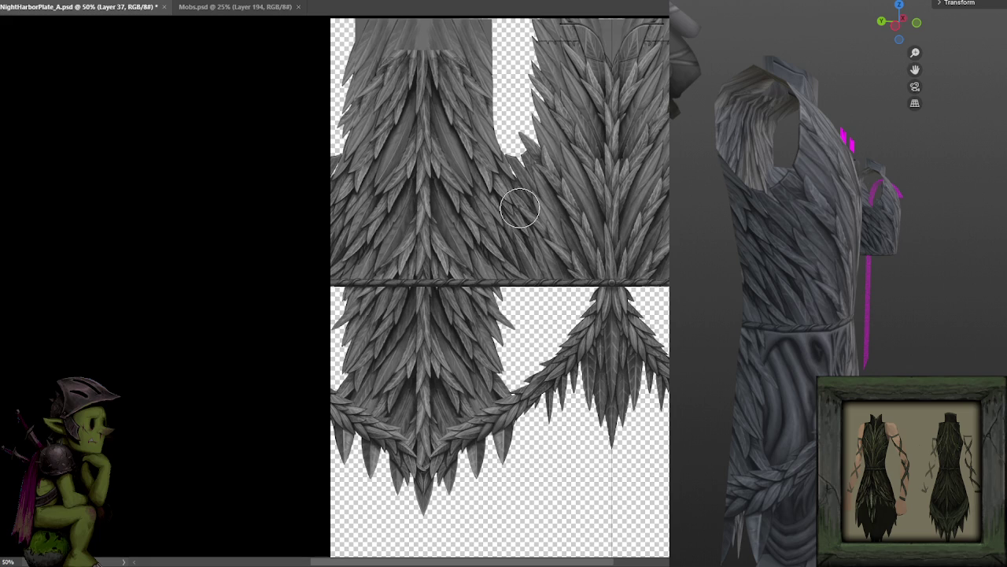
pyautogui.moveTo(826, 314)
pyautogui.mouseDown()
pyautogui.moveTo(871, 317)
pyautogui.moveTo(817, 306)
pyautogui.mouseUp()
# Step: Inspect the feathers on the orbited, zoomed robe model, then move the upper feather layer 10 px right
pyautogui.moveTo(804, 386)
pyautogui.mouseDown()
pyautogui.moveTo(771, 391)
pyautogui.moveTo(765, 370)
pyautogui.mouseUp()
pyautogui.scroll(1, 766, 377)
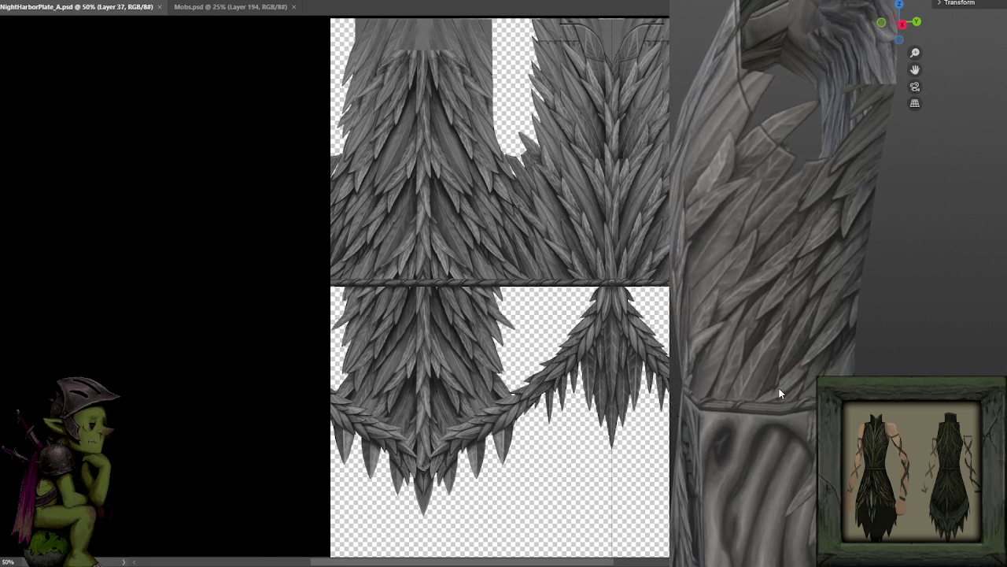
pyautogui.scroll(1, 778, 387)
pyautogui.scroll(1, 779, 387)
pyautogui.scroll(1, 797, 386)
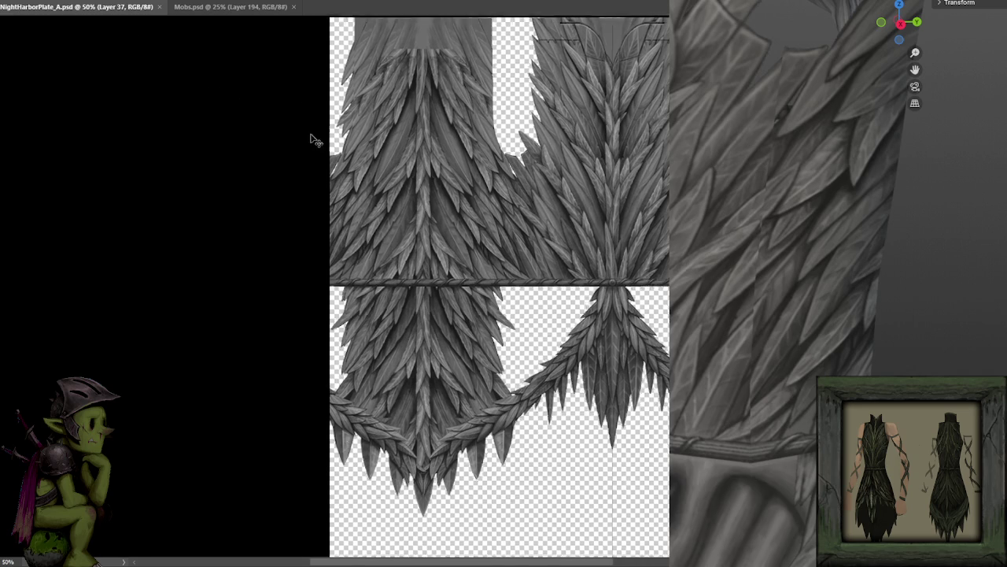
pyautogui.scroll(1, 268, 133)
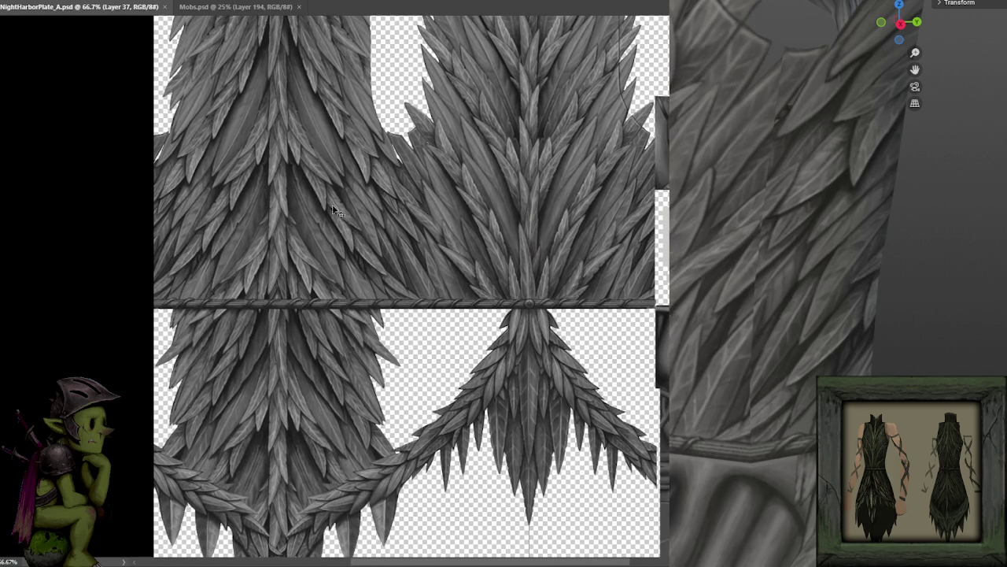
pyautogui.scroll(1, 358, 204)
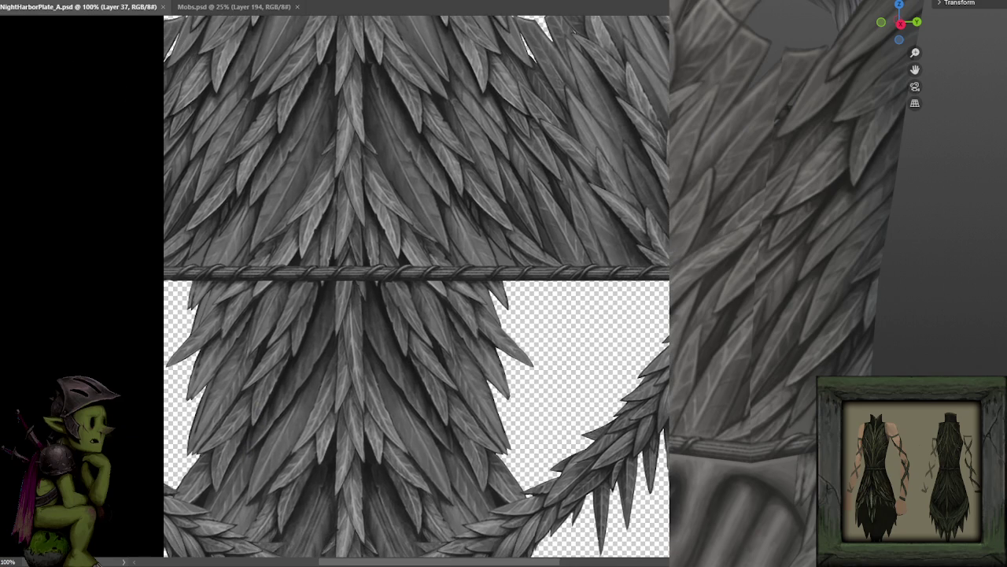
pyautogui.moveTo(300, 230)
pyautogui.mouseDown()
pyautogui.moveTo(420, 122)
pyautogui.moveTo(441, 139)
pyautogui.mouseUp()
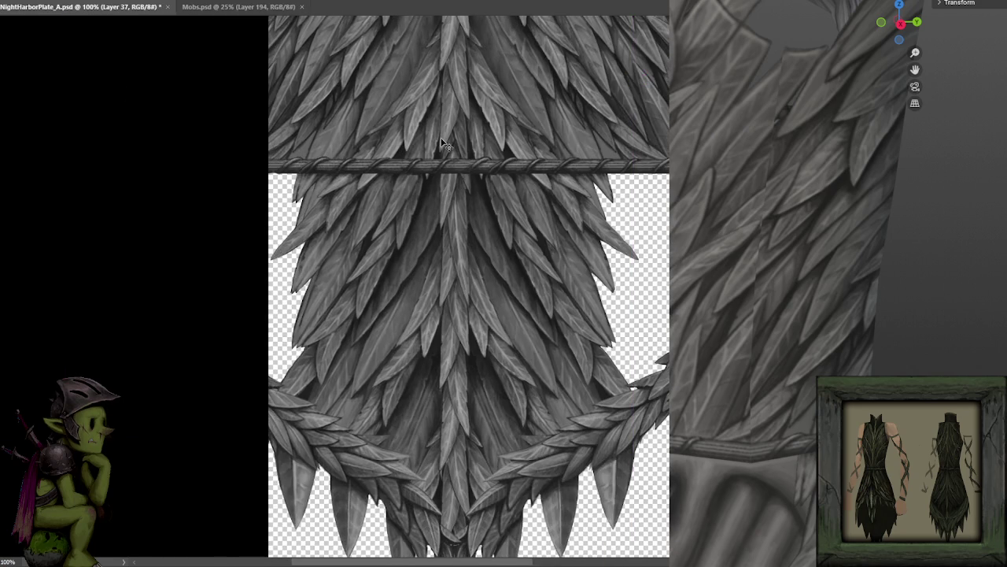
# Step: Nudge the upper feather layer pixel by pixel right, left and up until the seam lines up
pyautogui.hotkey('ctrl', '+')
pyautogui.hotkey('shift', 'Right')
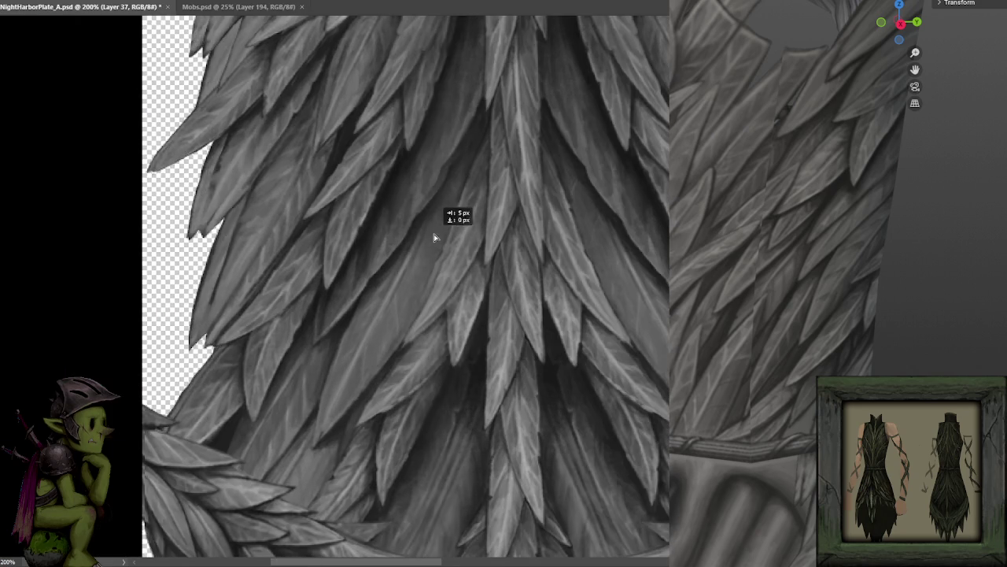
pyautogui.press('Right')
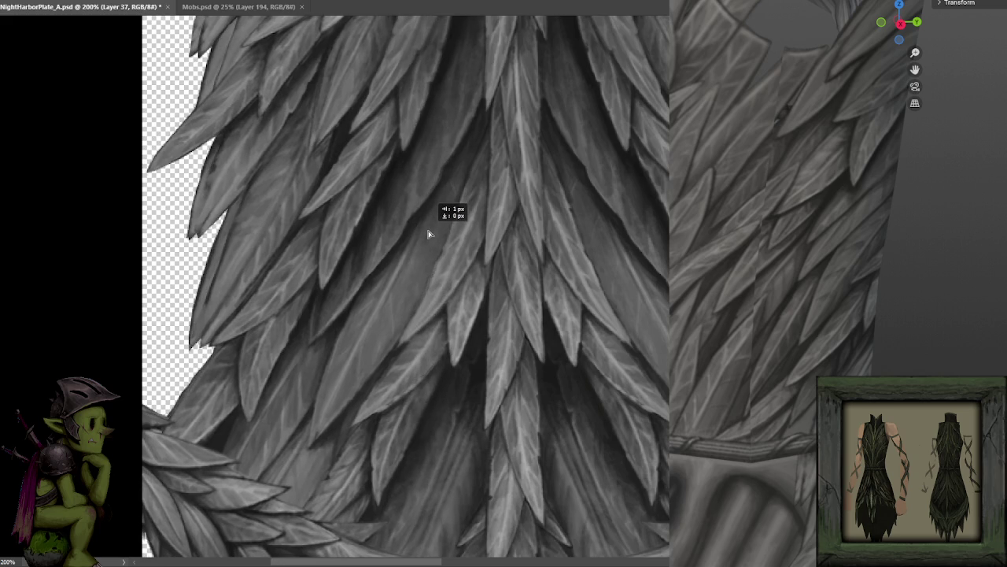
pyautogui.press('Right')
pyautogui.press('Left')
pyautogui.press('Left')
pyautogui.press('Left')
pyautogui.press('Left')
pyautogui.press('Left')
pyautogui.press('Left')
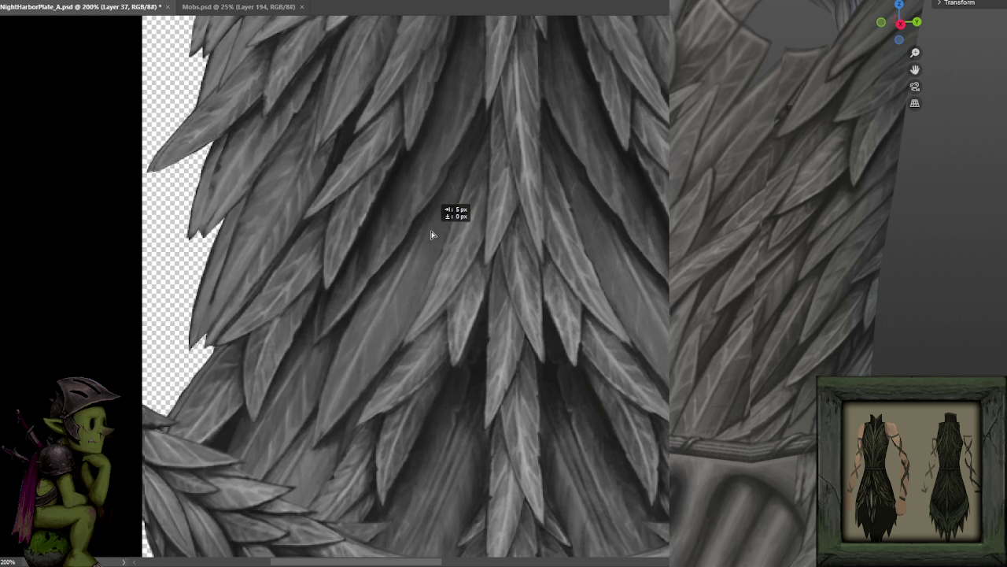
pyautogui.hotkey('ctrl', '+')
pyautogui.moveTo(475, 192); pyautogui.dragTo(455, 261)
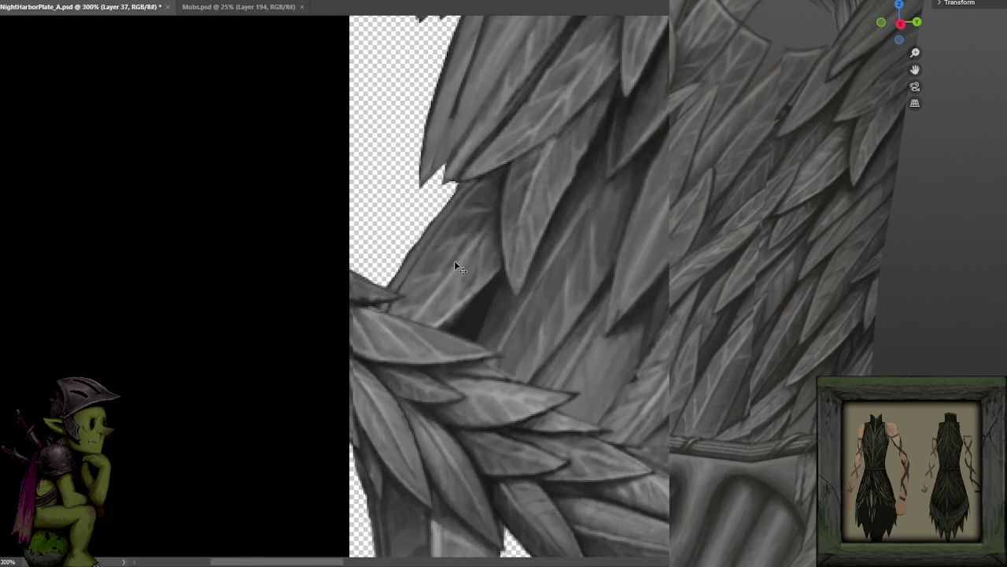
pyautogui.press('Left')
pyautogui.press('Left')
pyautogui.press('Left')
pyautogui.press('Left')
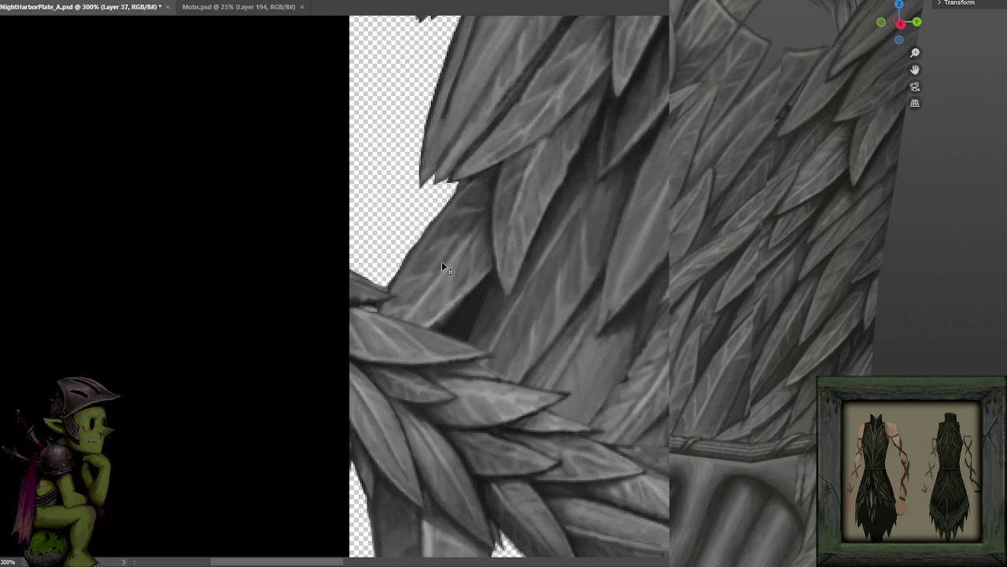
pyautogui.press('Left')
pyautogui.press('Left')
pyautogui.press('Up')
pyautogui.press('Up')
pyautogui.press('Up')
pyautogui.press('Up')
pyautogui.press('Up')
# Step: Zoom back out to the whole feather skirt and save the texture
pyautogui.scroll(-1, 464, 272)
pyautogui.scroll(-1, 593, 228)
pyautogui.scroll(-1, 593, 228)
pyautogui.scroll(1, 642, 223)
pyautogui.moveTo(642, 223)
pyautogui.mouseDown()
pyautogui.moveTo(571, 292)
pyautogui.moveTo(547, 346)
pyautogui.mouseUp()
pyautogui.scroll(-1, 582, 275)
pyautogui.hotkey('ctrl', ';')
pyautogui.hotkey('ctrl', 's')
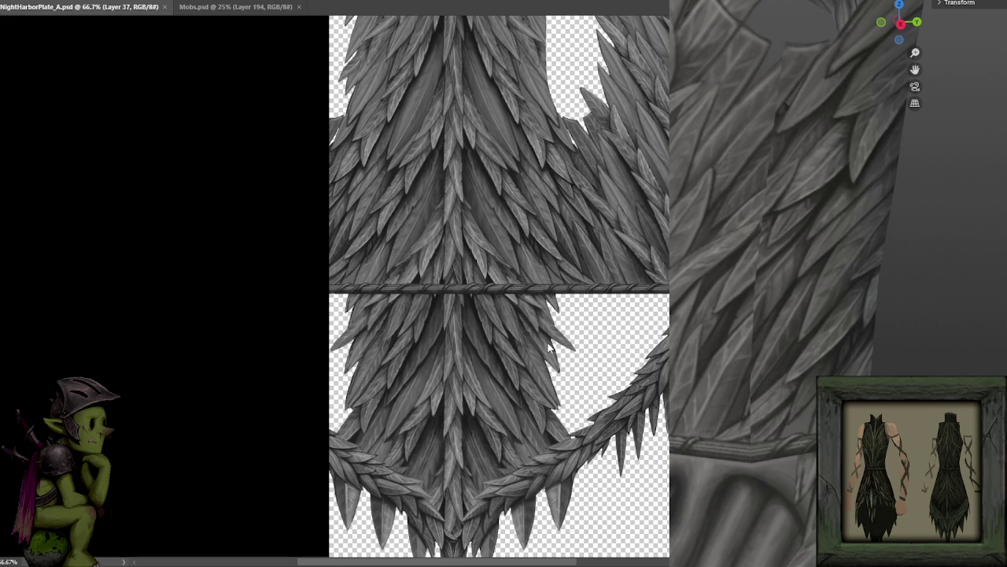
# Step: Undo the last few brush strokes on the upper-left feathers
pyautogui.moveTo(460, 287); pyautogui.dragTo(456, 309)
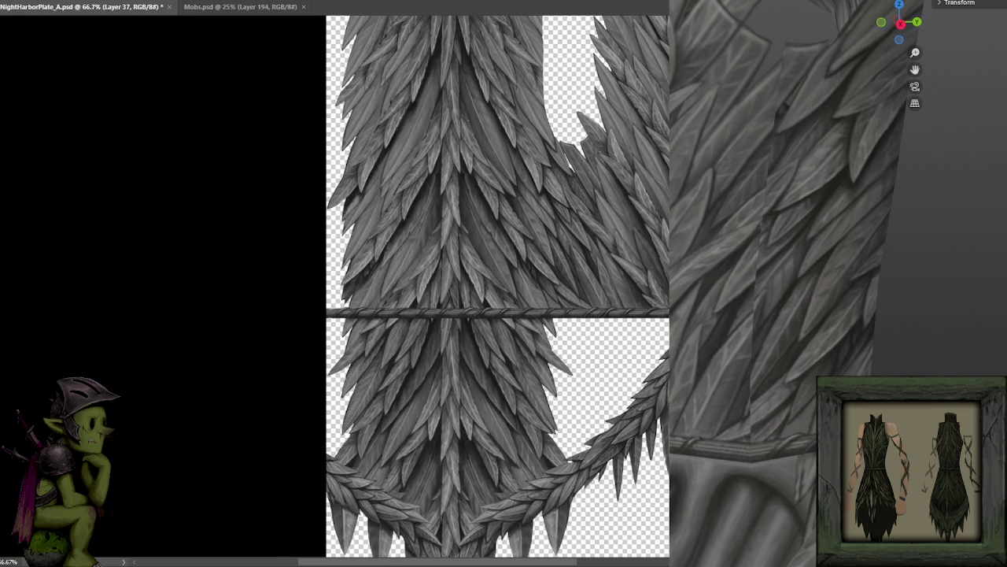
pyautogui.scroll(1, 468, 290)
pyautogui.scroll(2, 455, 302)
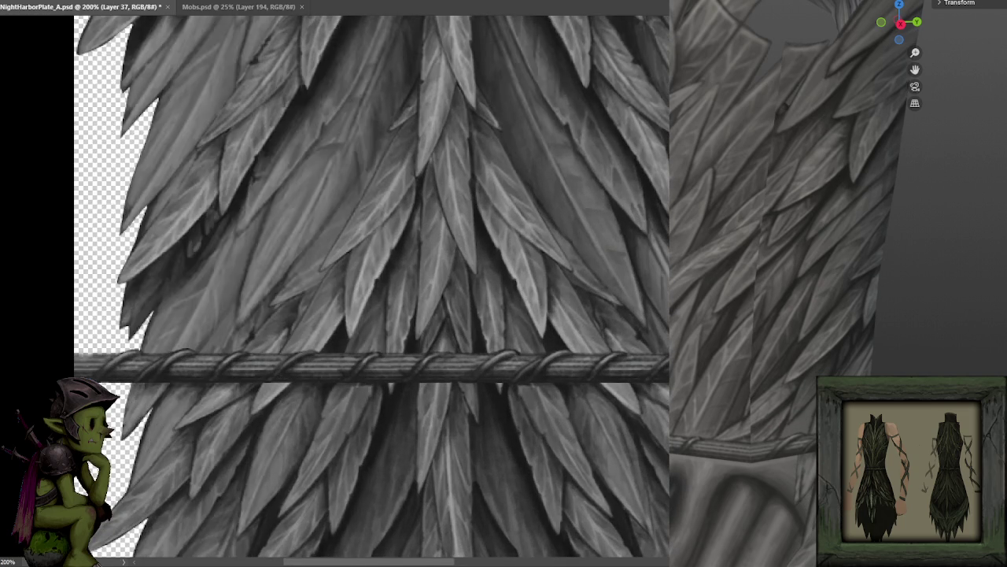
pyautogui.moveTo(401, 321); pyautogui.dragTo(485, 237)
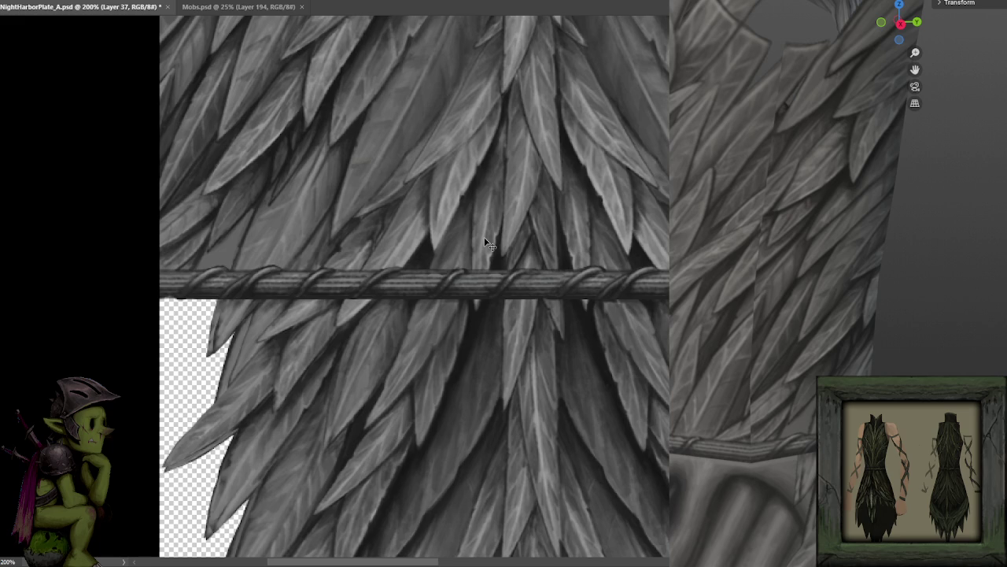
pyautogui.hotkey('ctrl', 'z')
pyautogui.hotkey('ctrl', 'z')
pyautogui.hotkey('ctrl', 'z')
pyautogui.hotkey('ctrl', 'z')
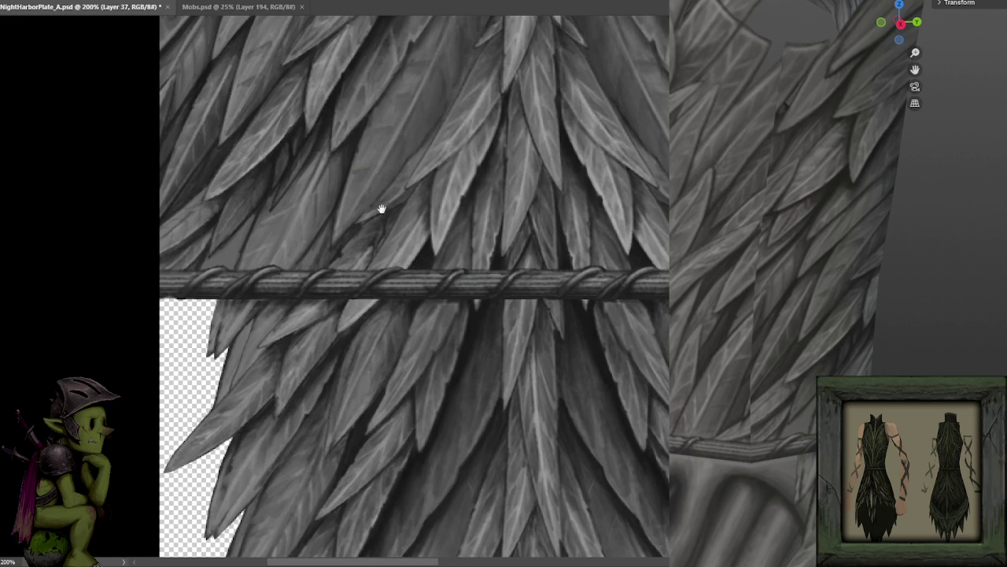
# Step: Inspect the feather edges close up, then zoom out to the whole feather garland
pyautogui.moveTo(433, 216); pyautogui.dragTo(488, 84)
pyautogui.hotkey('ctrl', '+')
pyautogui.moveTo(491, 218); pyautogui.dragTo(524, 106)
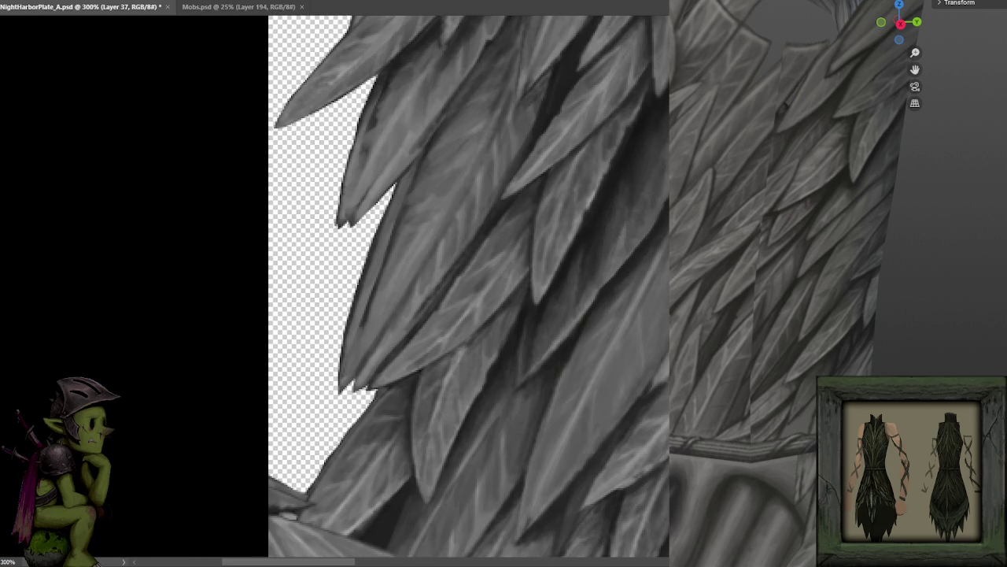
pyautogui.moveTo(512, 398); pyautogui.dragTo(542, 225)
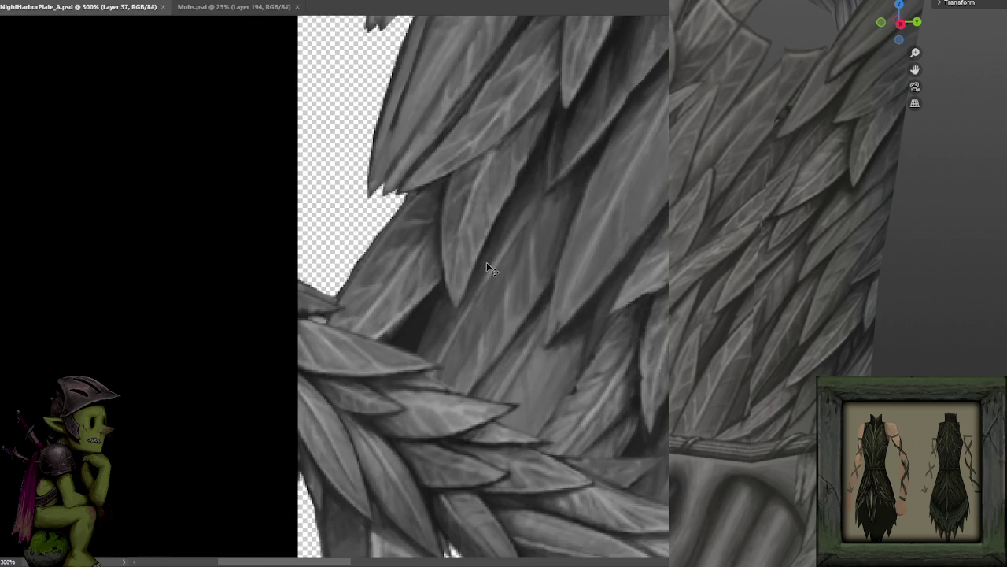
pyautogui.hotkey('ctrl', '-')
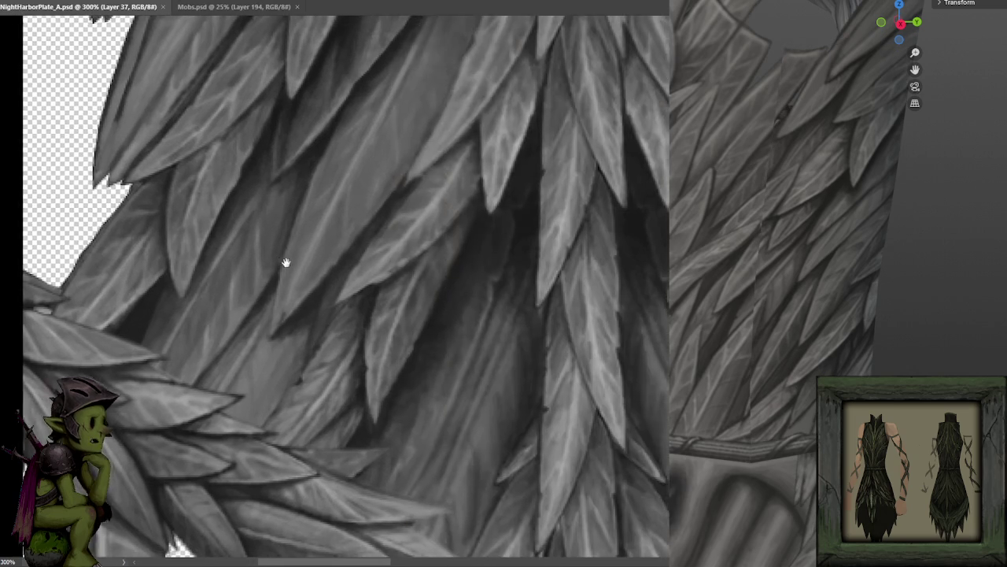
pyautogui.hotkey('ctrl', '-')
pyautogui.scroll(-2, 371, 264)
pyautogui.scroll(2, 355, 331)
pyautogui.scroll(-3, 348, 360)
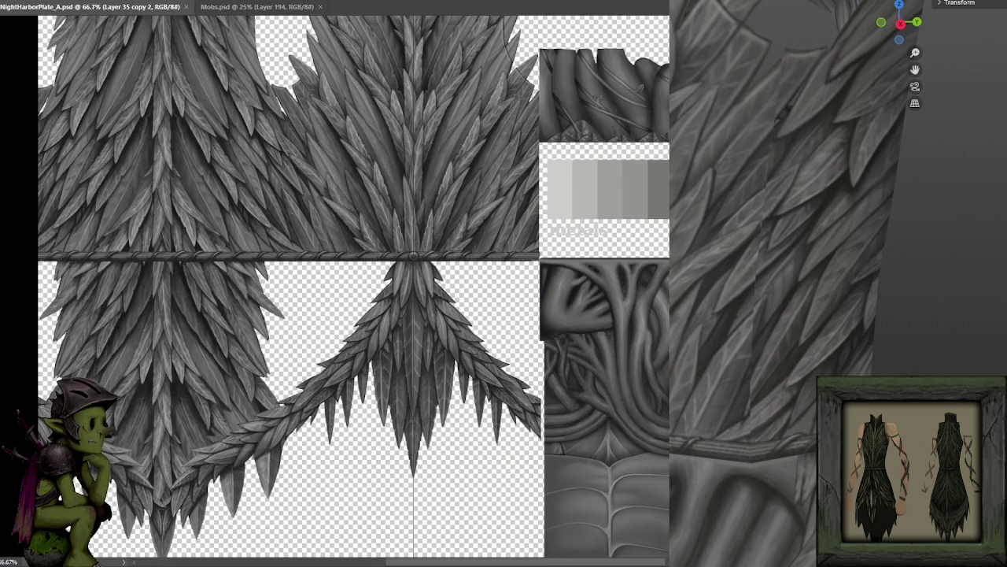
# Step: Measure the central feather panel's width with a temporary marquee, deselect, and zoom back in
pyautogui.scroll(2, 490, 246)
pyautogui.scroll(-1, 464, 282)
pyautogui.scroll(-1, 465, 282)
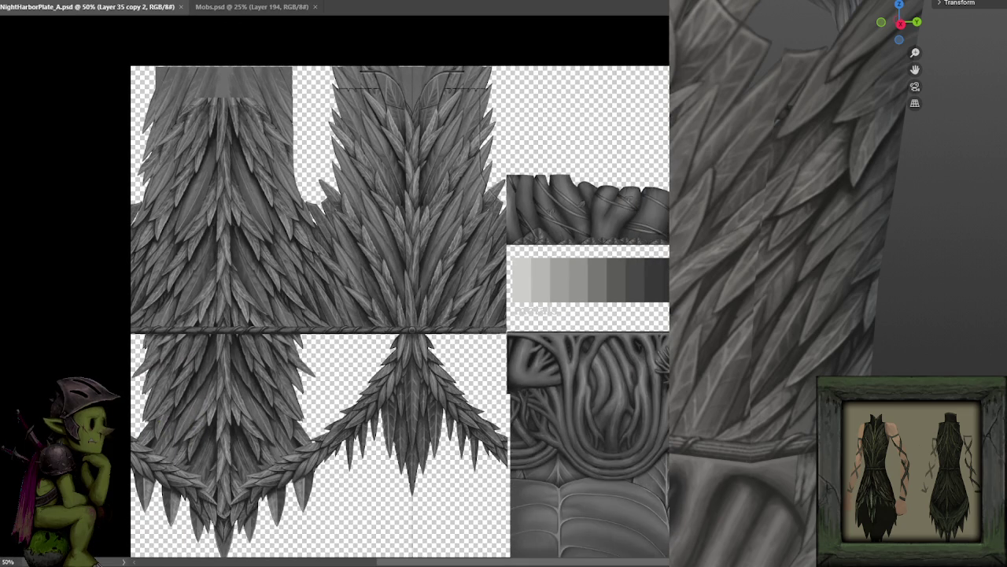
pyautogui.moveTo(252, 52); pyautogui.dragTo(413, 535)
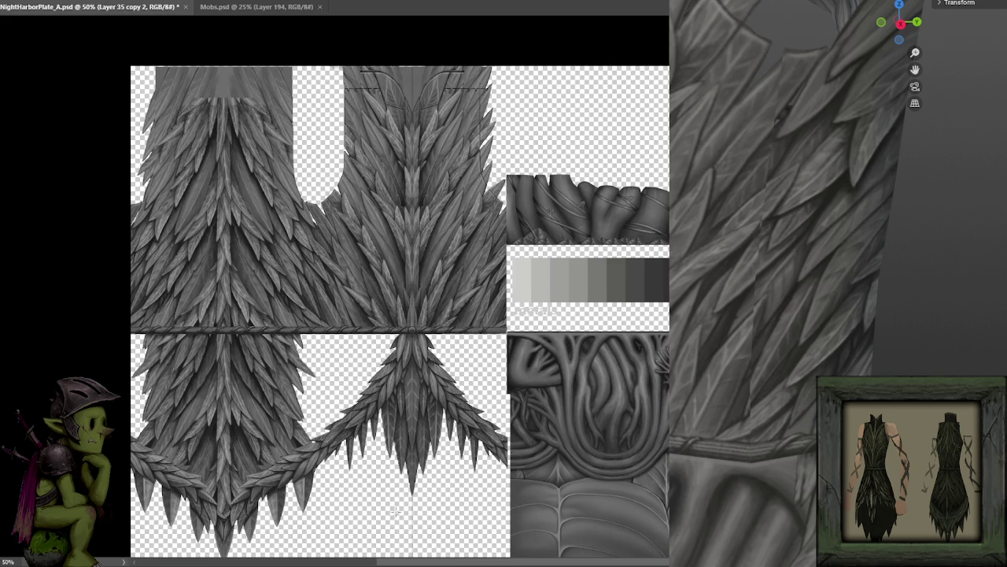
pyautogui.moveTo(227, 50); pyautogui.dragTo(464, 540)
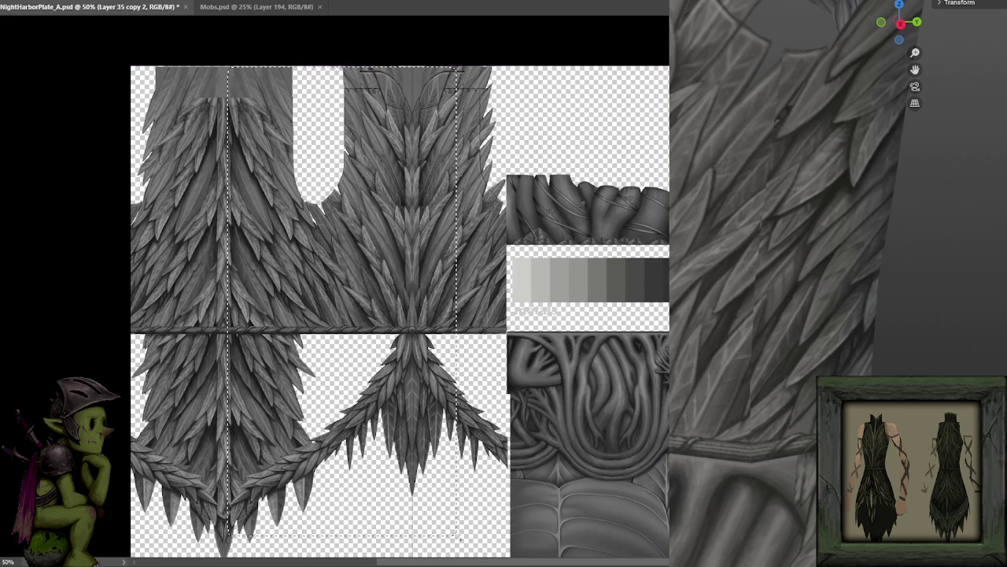
pyautogui.moveTo(462, 539); pyautogui.dragTo(457, 536)
pyautogui.hotkey('ctrl', 'd')
pyautogui.scroll(1, 480, 378)
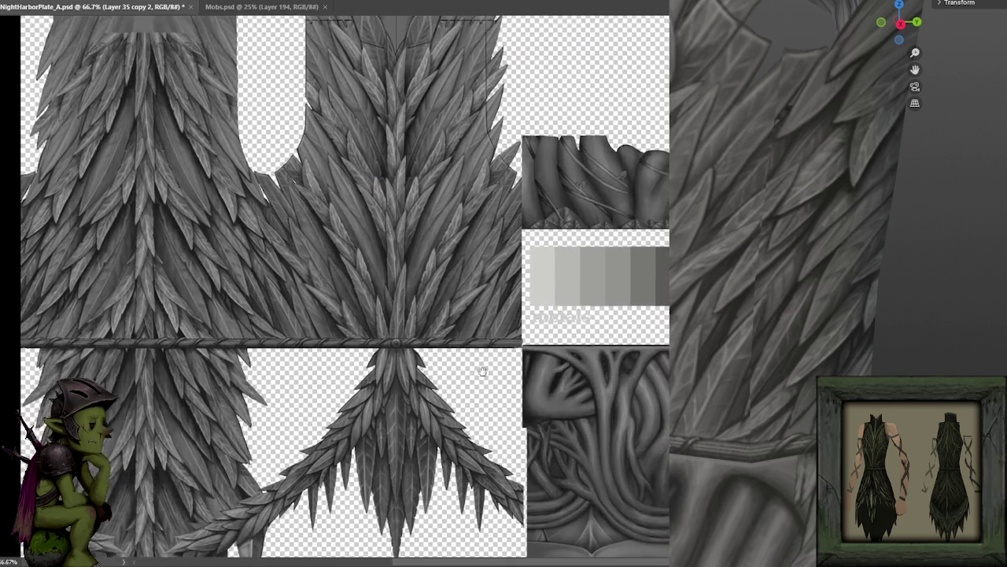
pyautogui.scroll(1, 465, 350)
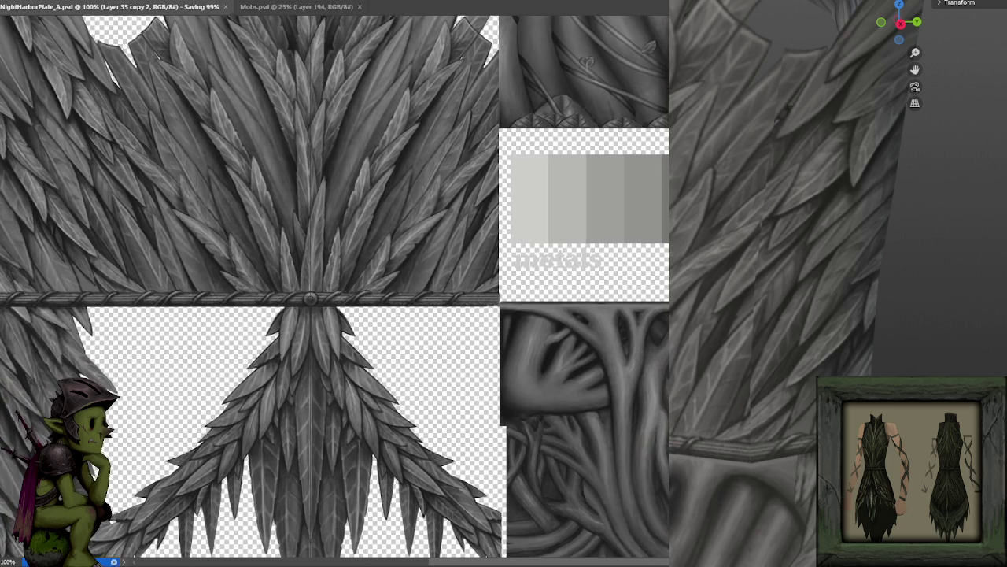
pyautogui.scroll(1, 471, 329)
pyautogui.scroll(1, 472, 346)
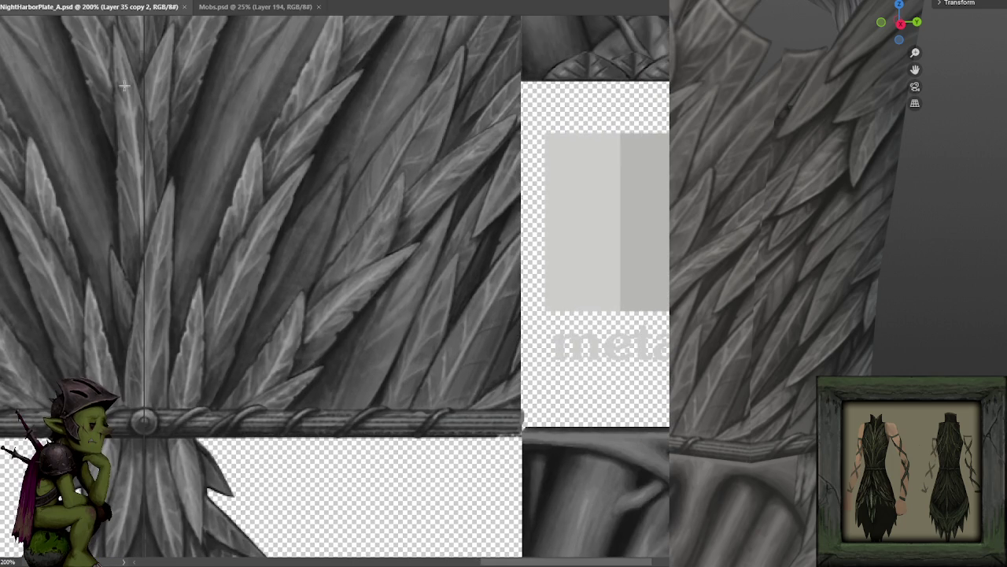
# Step: Nudge the feather layer a pixel left to align the seam, saving to refresh the robe preview
pyautogui.press('Left')
pyautogui.press('Left')
pyautogui.press('Right')
pyautogui.press('Left')
pyautogui.press('Right')
pyautogui.press('Left')
pyautogui.press('Right')
pyautogui.hotkey('ctrl', 's')
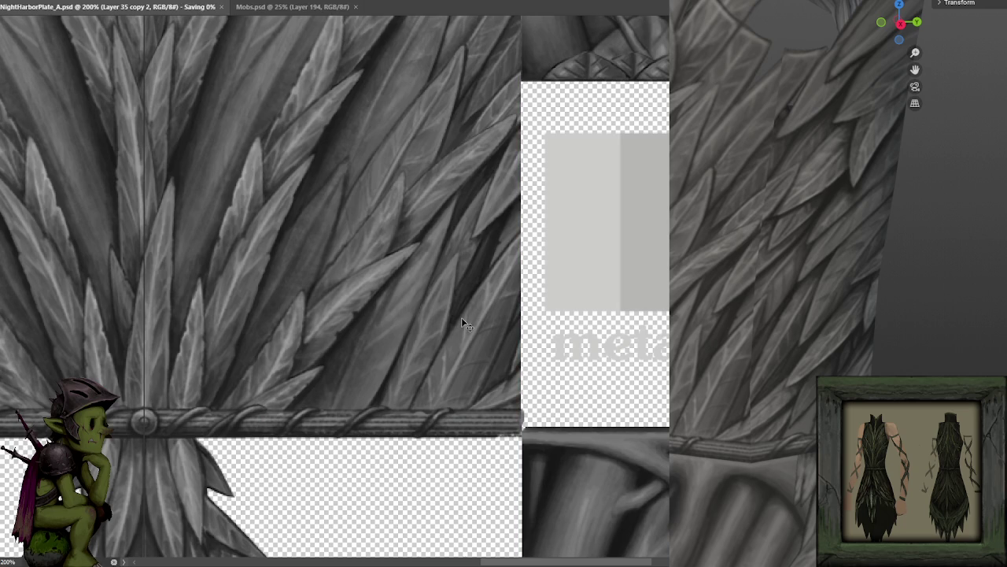
pyautogui.press('Left')
pyautogui.press('Right')
pyautogui.hotkey('ctrl', 's')
# Step: Undo-toggle between the two seam alignments and save the chosen one for the 3D preview
pyautogui.hotkey('ctrl', 'z')
pyautogui.hotkey('ctrl', 's')
pyautogui.hotkey('ctrl', 'z')
pyautogui.hotkey('ctrl', 's')
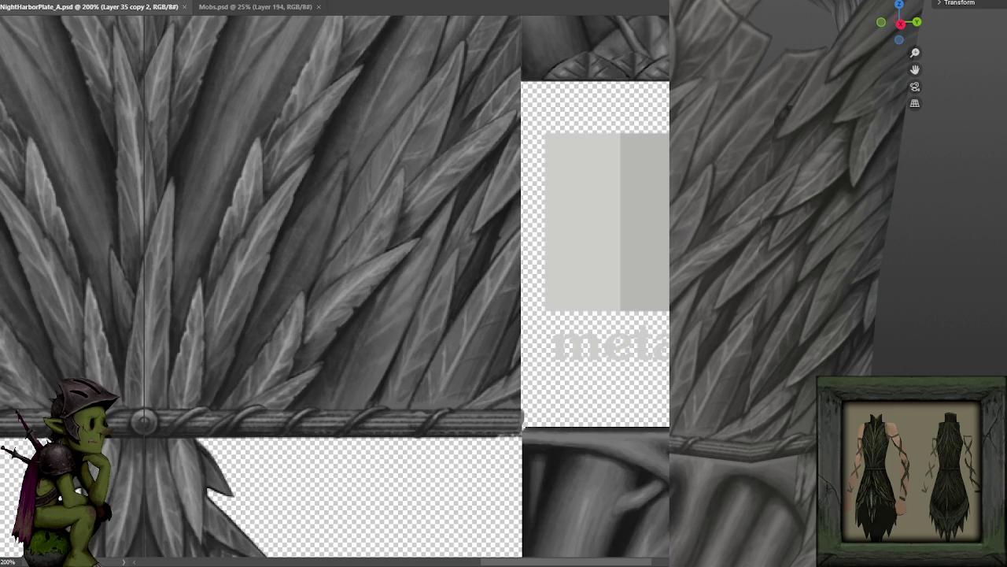
pyautogui.hotkey('ctrl', 'z')
pyautogui.hotkey('ctrl', 'z')
pyautogui.hotkey('ctrl', 'z')
pyautogui.hotkey('ctrl', 'z')
pyautogui.hotkey('ctrl', 'z')
pyautogui.hotkey('ctrl', 'z')
pyautogui.hotkey('ctrl', 'z')
pyautogui.hotkey('ctrl', 'z')
pyautogui.hotkey('ctrl', 'z')
pyautogui.hotkey('ctrl', 'z')
pyautogui.hotkey('ctrl', 's')
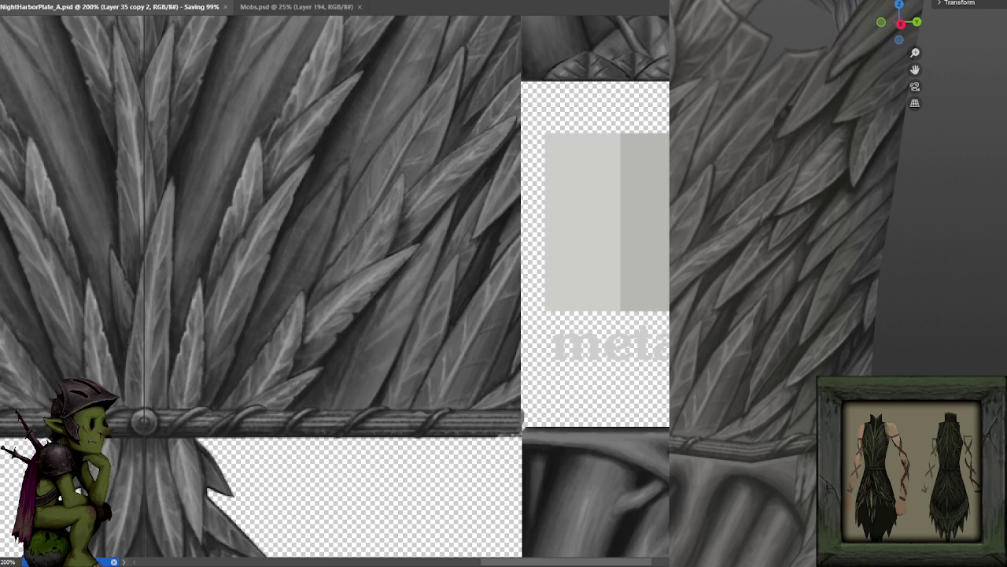
pyautogui.moveTo(160, 157); pyautogui.dragTo(602, 252)
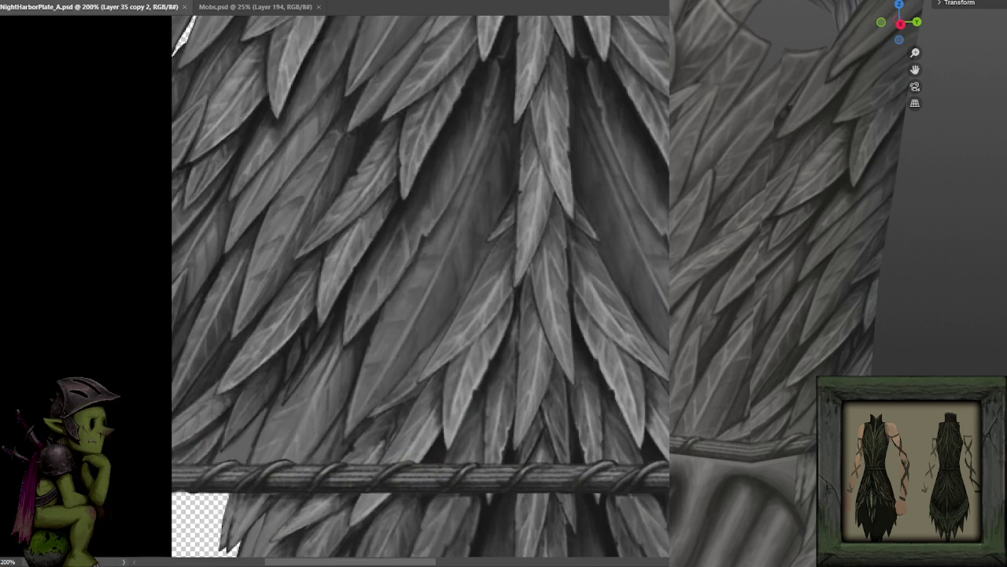
# Step: Compare earlier and current left-panel feather shading, resaving NightHarborPlate_A.psd for the robe preview
pyautogui.hotkey('ctrl', 'z')
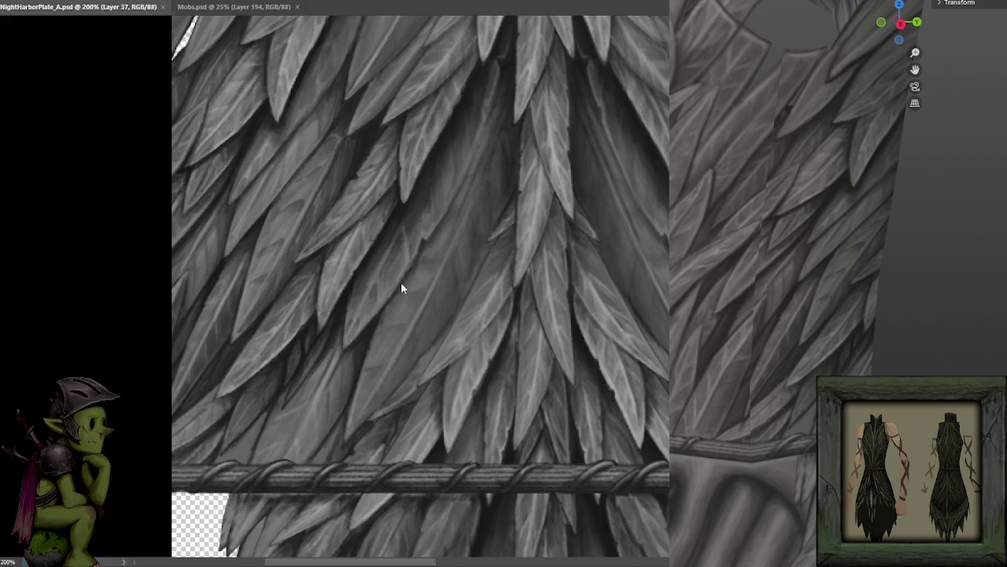
pyautogui.hotkey('ctrl', 'z')
pyautogui.hotkey('ctrl', 'z')
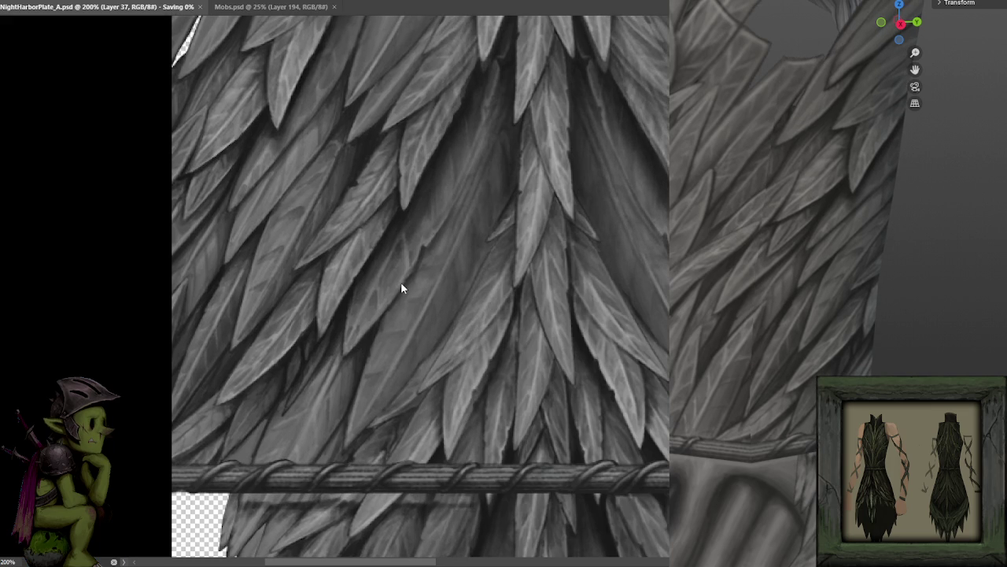
pyautogui.hotkey('ctrl', 's')
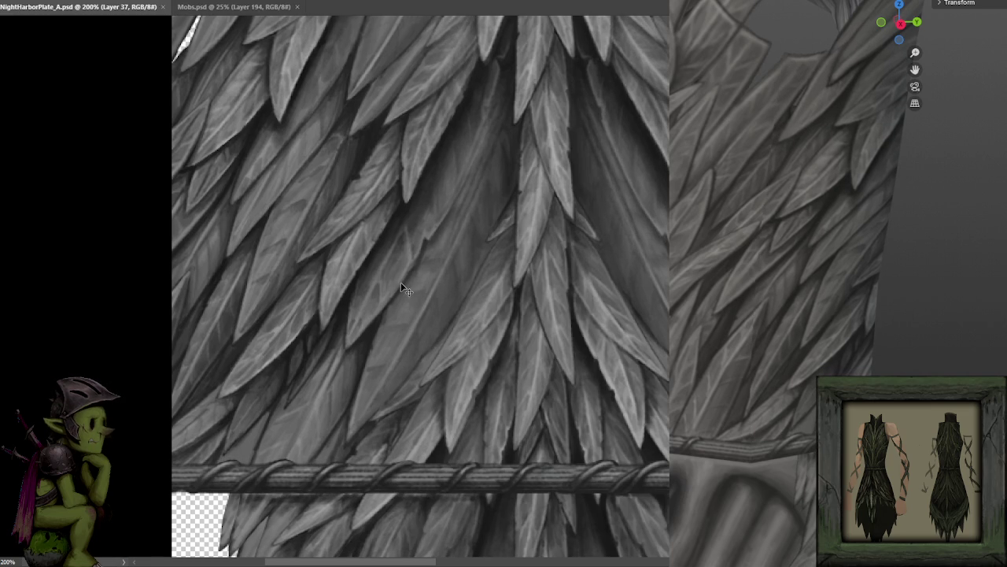
pyautogui.hotkey('ctrl', 's')
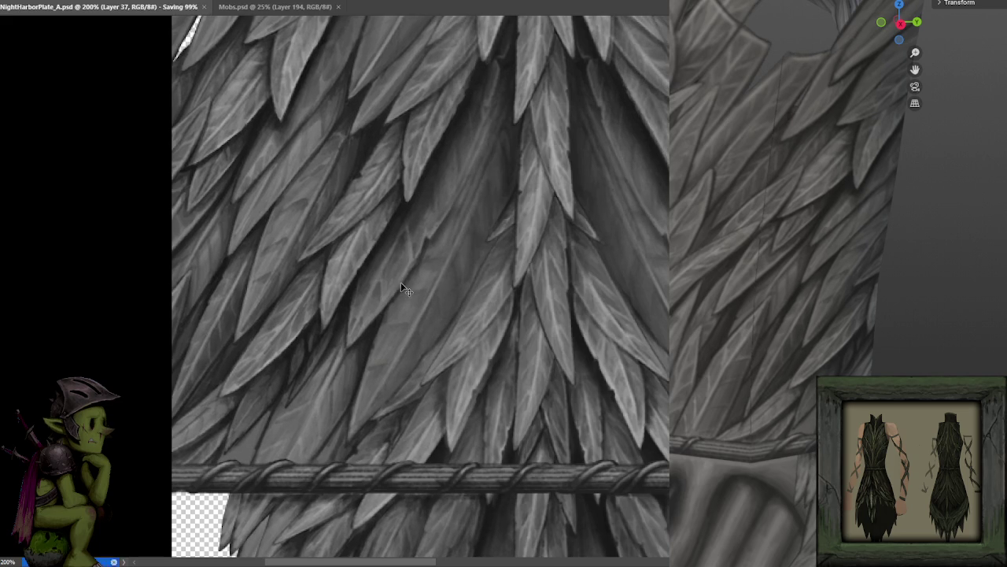
pyautogui.hotkey('ctrl', 's')
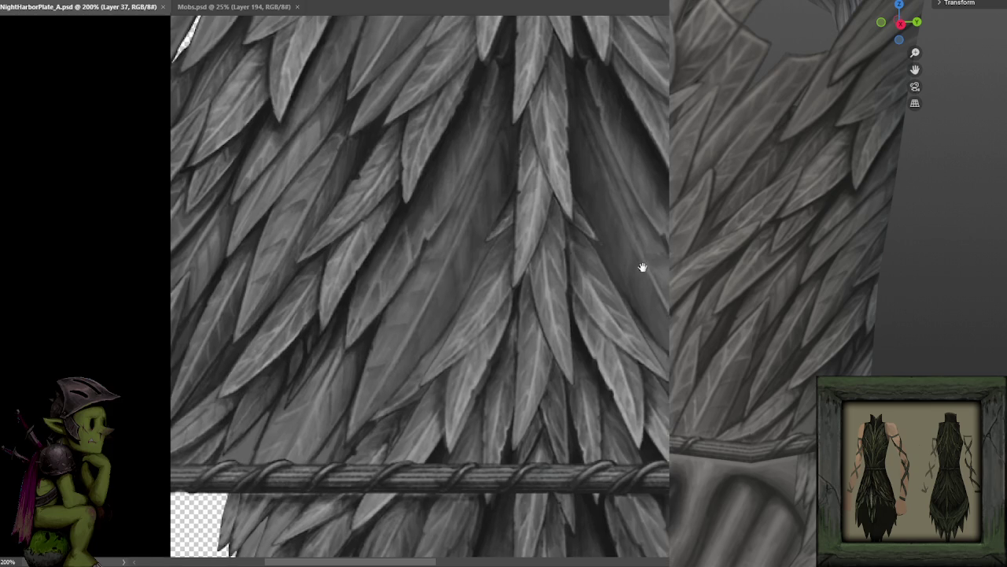
pyautogui.scroll(-2, 469, 254)
pyautogui.scroll(2, 470, 254)
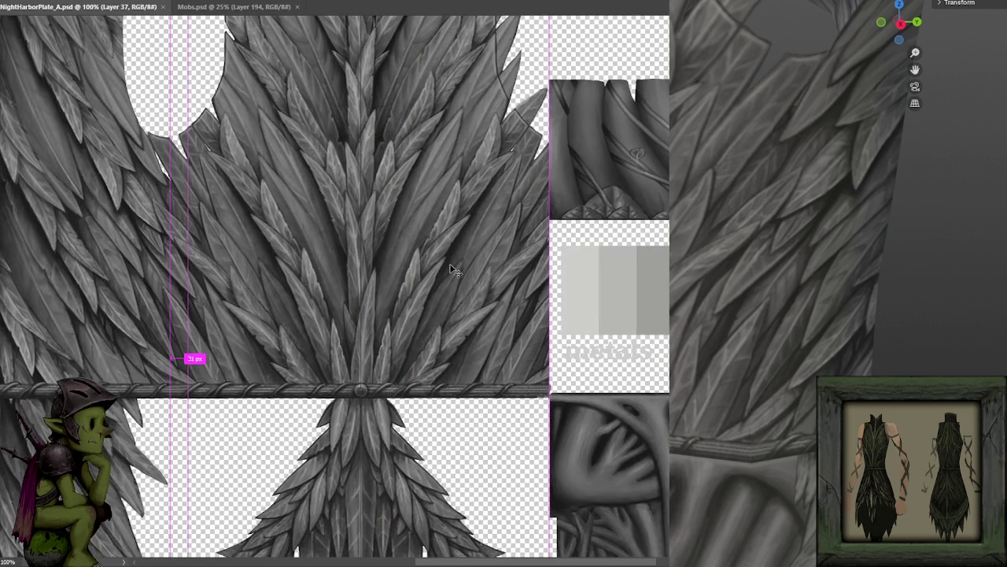
# Step: Select the central feather panel's layer, nudge it left and back, and save
pyautogui.click(194, 358)
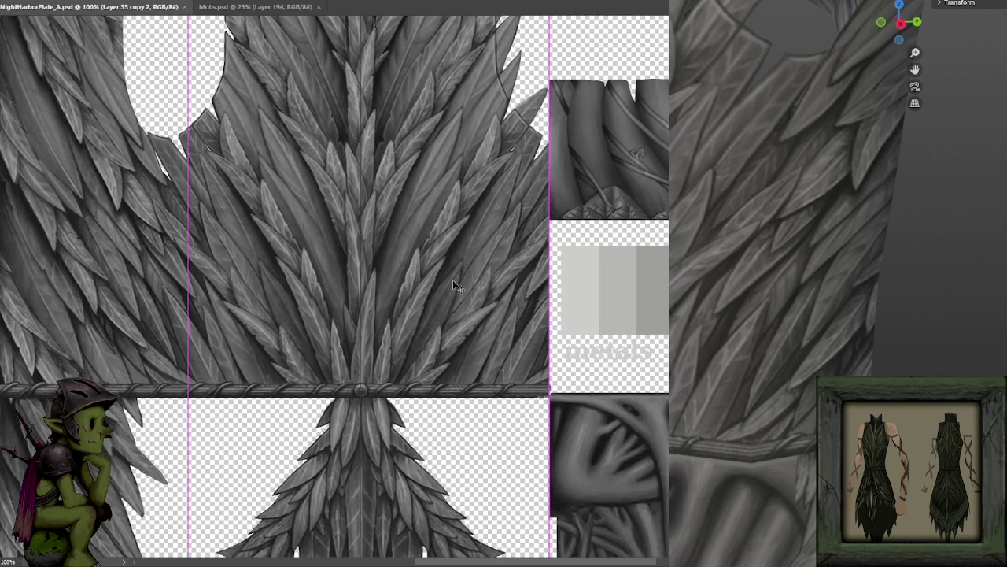
pyautogui.scroll(2, 453, 311)
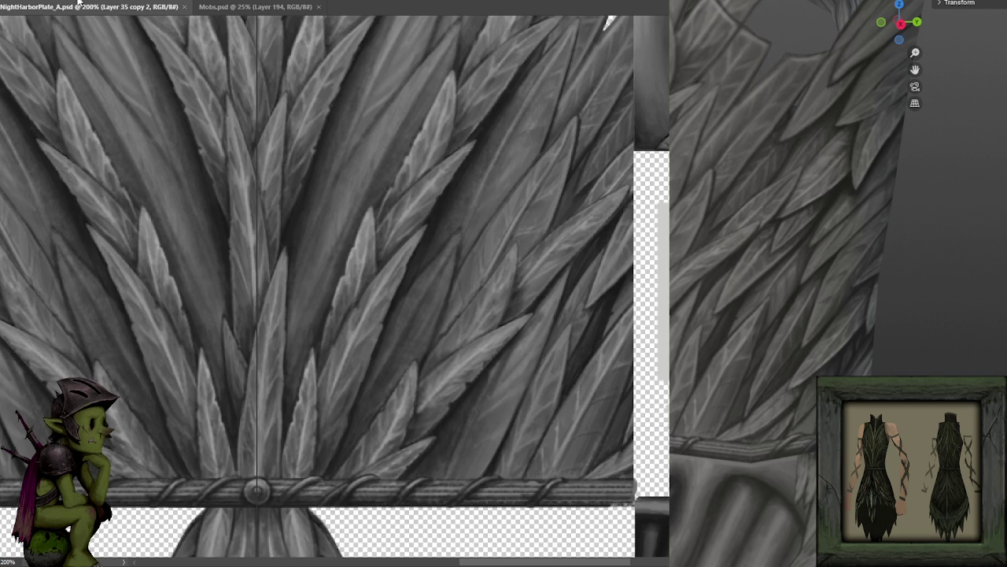
pyautogui.moveTo(340, 163); pyautogui.dragTo(449, 189)
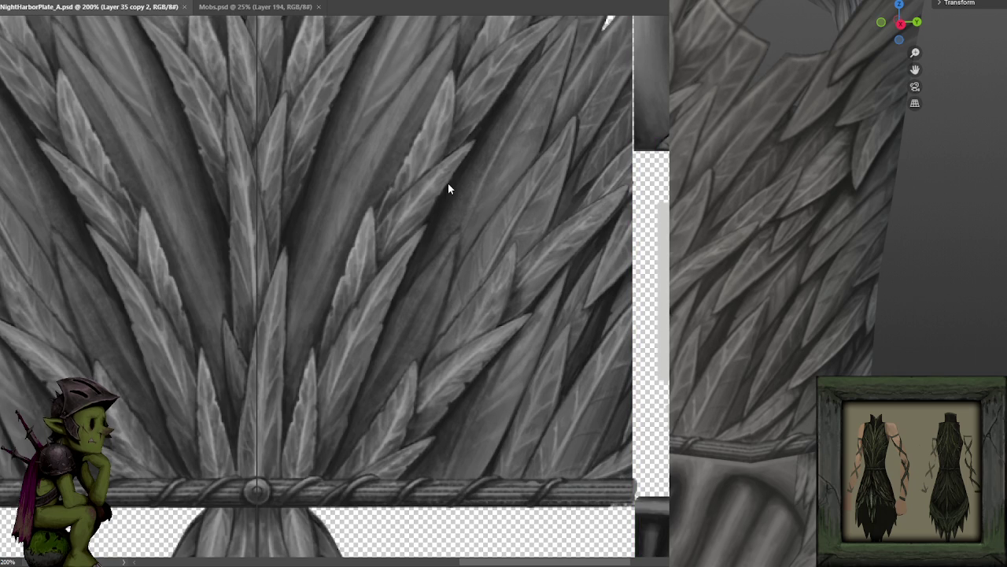
pyautogui.press('Left')
pyautogui.press('Left')
pyautogui.press('Right')
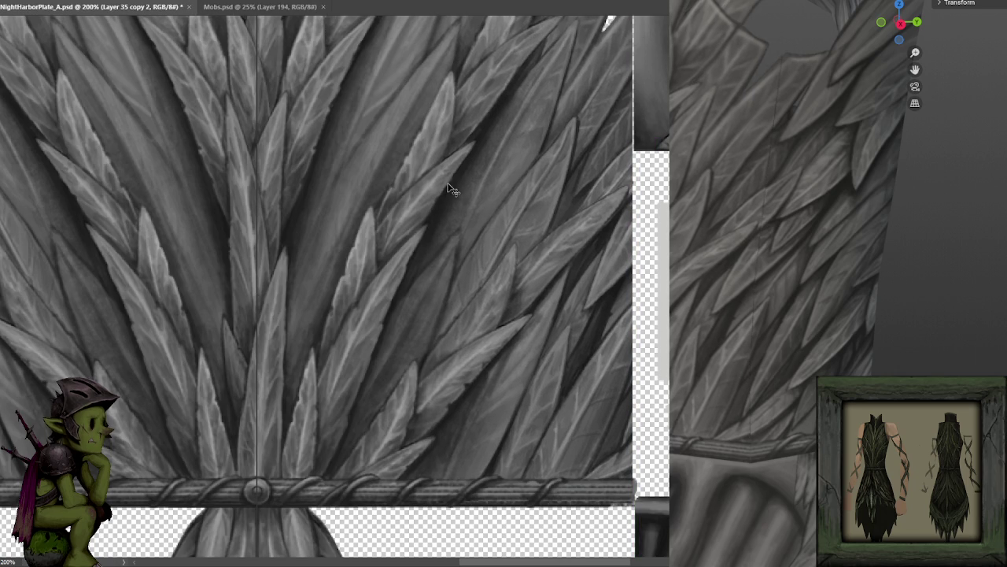
pyautogui.hotkey('ctrl', 's')
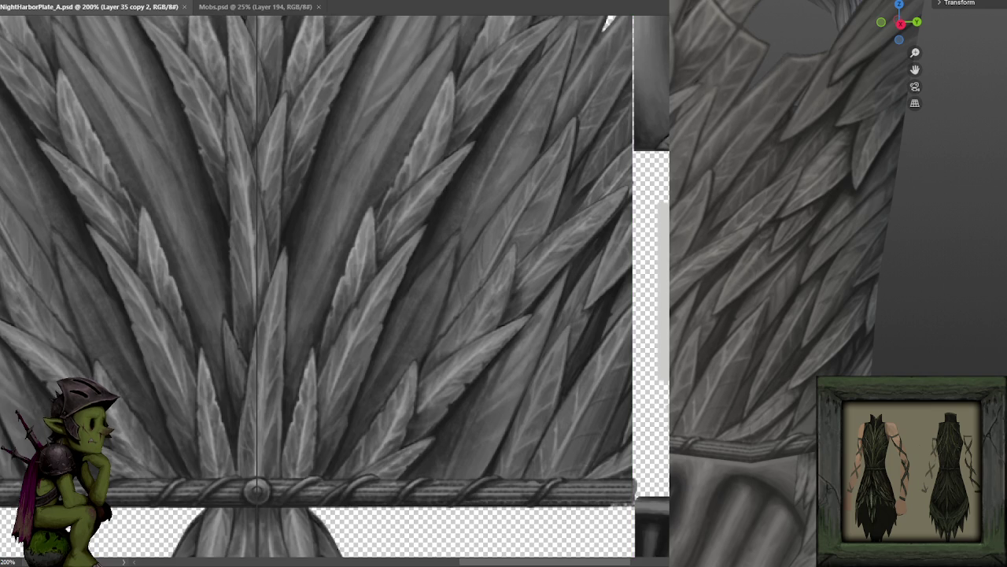
# Step: Orbit the robe to check its top opening and zoom the canvas out to 66.7%
pyautogui.moveTo(936, 247); pyautogui.dragTo(913, 221)
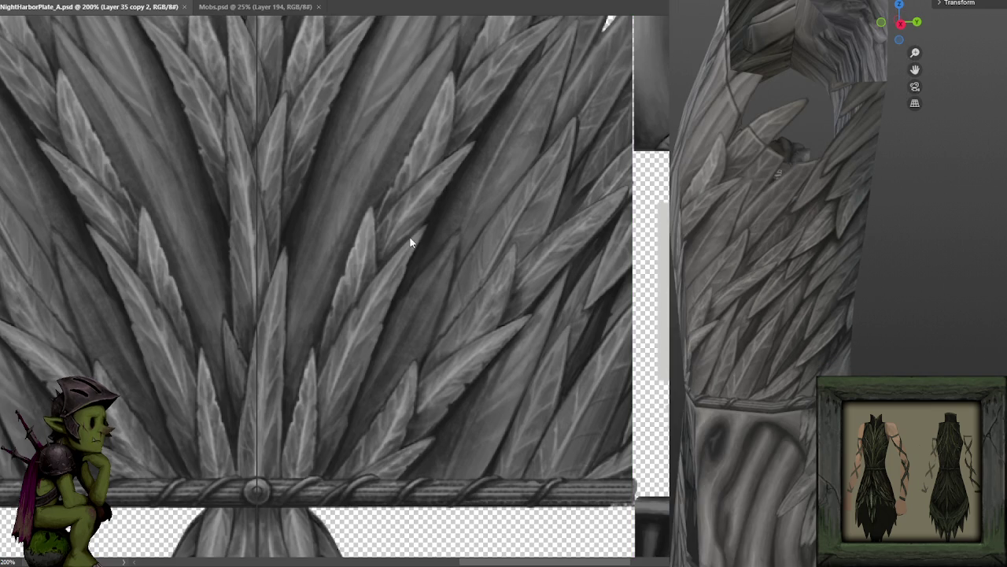
pyautogui.scroll(-2, 409, 240)
pyautogui.scroll(-2, 409, 240)
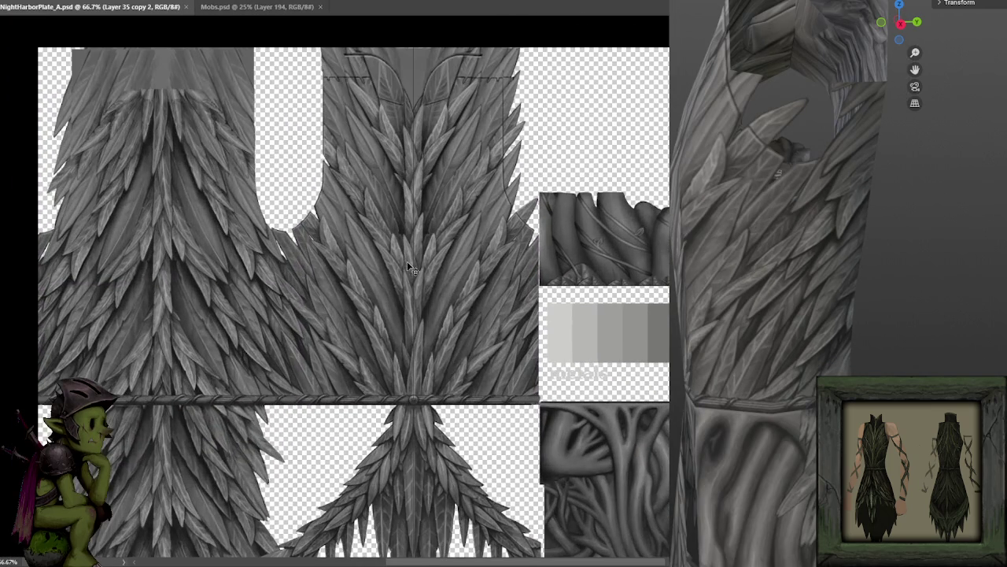
# Step: Repaint the central chest feathers, discarding a stray light stroke, and save for the robe preview
pyautogui.moveTo(441, 187); pyautogui.dragTo(443, 416)
pyautogui.hotkey('ctrl', 'z')
pyautogui.scroll(1, 454, 386)
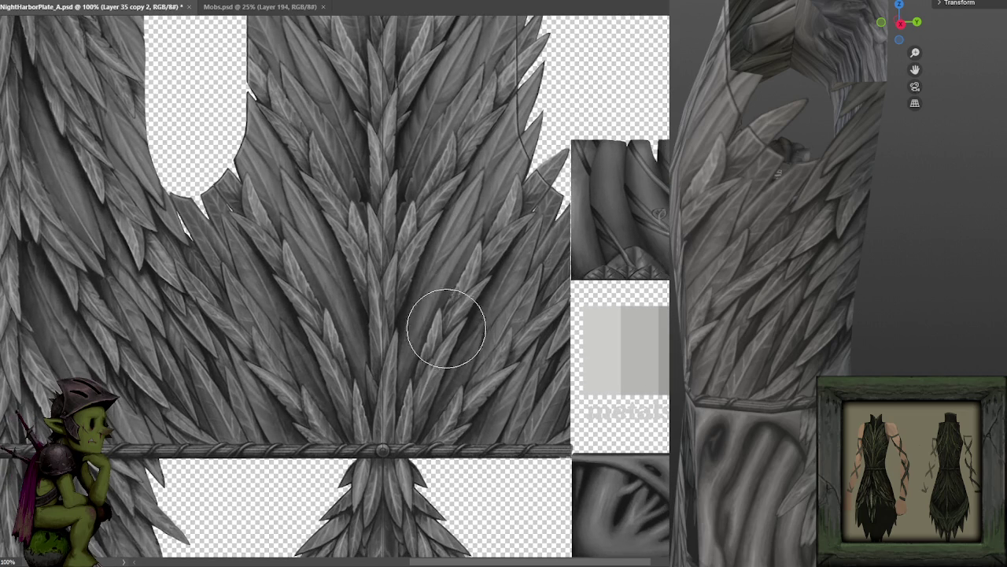
pyautogui.scroll(2, 439, 324)
pyautogui.moveTo(438, 324); pyautogui.dragTo(551, 342)
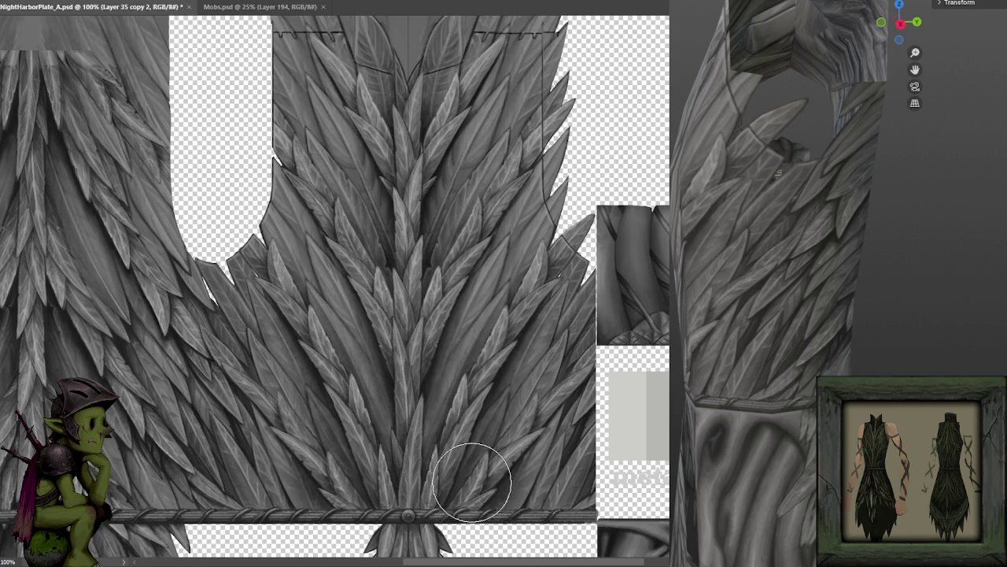
pyautogui.scroll(1, 455, 401)
pyautogui.scroll(1, 468, 253)
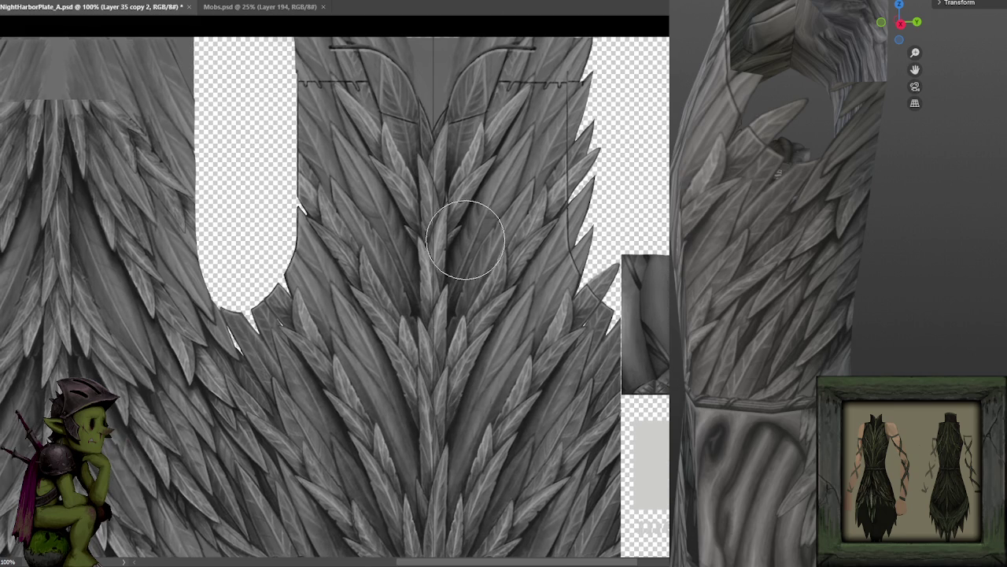
pyautogui.scroll(-2, 464, 236)
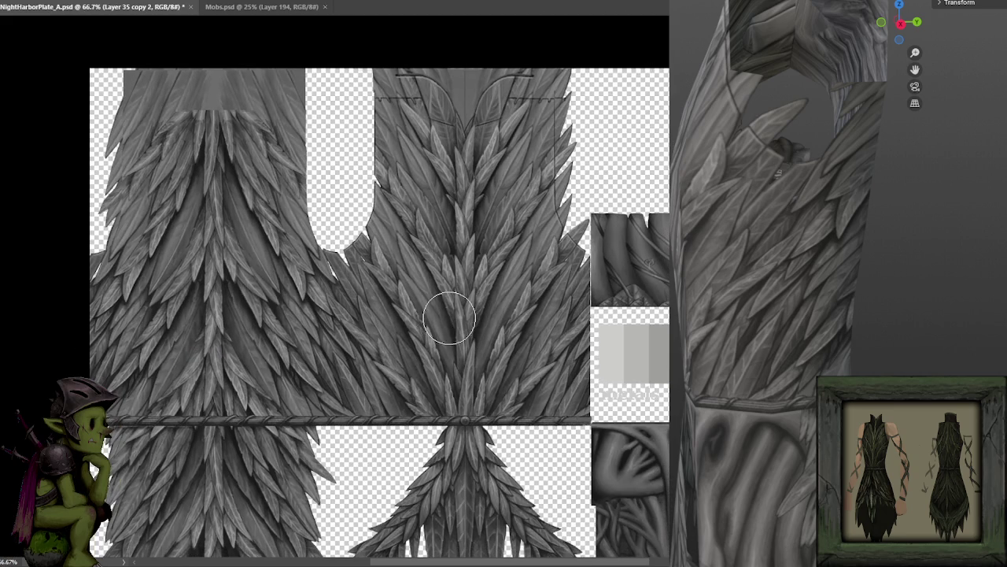
pyautogui.hotkey('ctrl', 's')
pyautogui.moveTo(826, 364)
pyautogui.mouseDown()
pyautogui.moveTo(939, 367)
pyautogui.moveTo(672, 348)
pyautogui.moveTo(819, 362)
pyautogui.moveTo(965, 358)
pyautogui.moveTo(885, 363)
pyautogui.mouseUp()
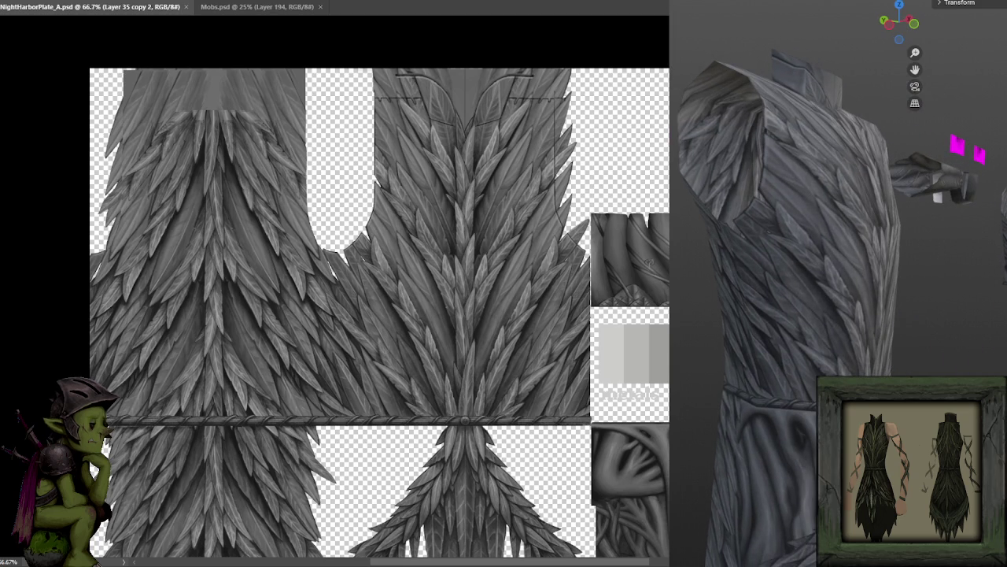
# Step: At 100% zoom, lasso and delete the stray feathers past the chest piece's right edge on Layer 35 copy
pyautogui.hotkey('ctrl', '1')
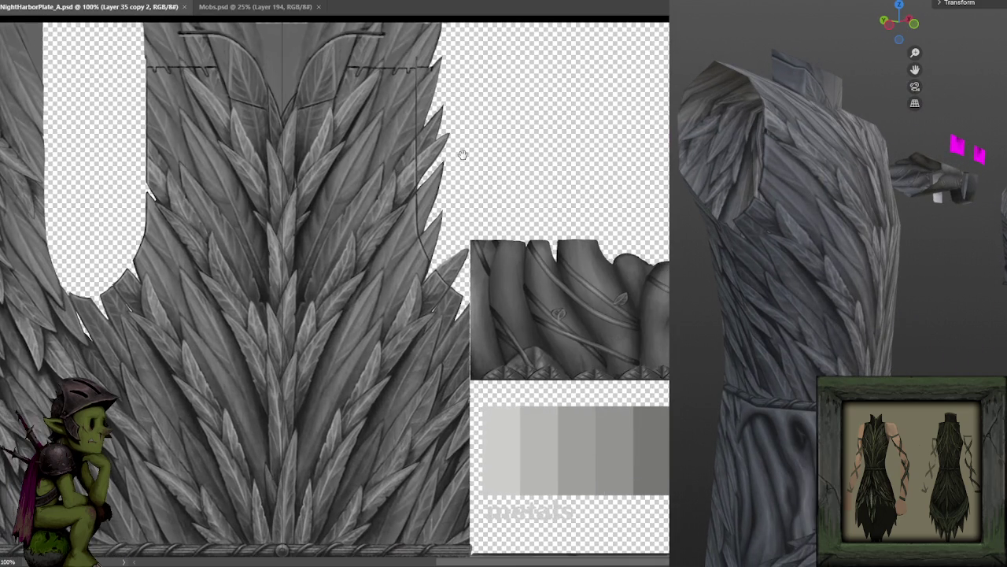
pyautogui.hotkey('ctrl', 'z')
pyautogui.hotkey('ctrl', 'z')
pyautogui.hotkey('ctrl', 'z')
pyautogui.hotkey('ctrl', 'z')
pyautogui.hotkey('ctrl', 'z')
pyautogui.hotkey('ctrl', 'z')
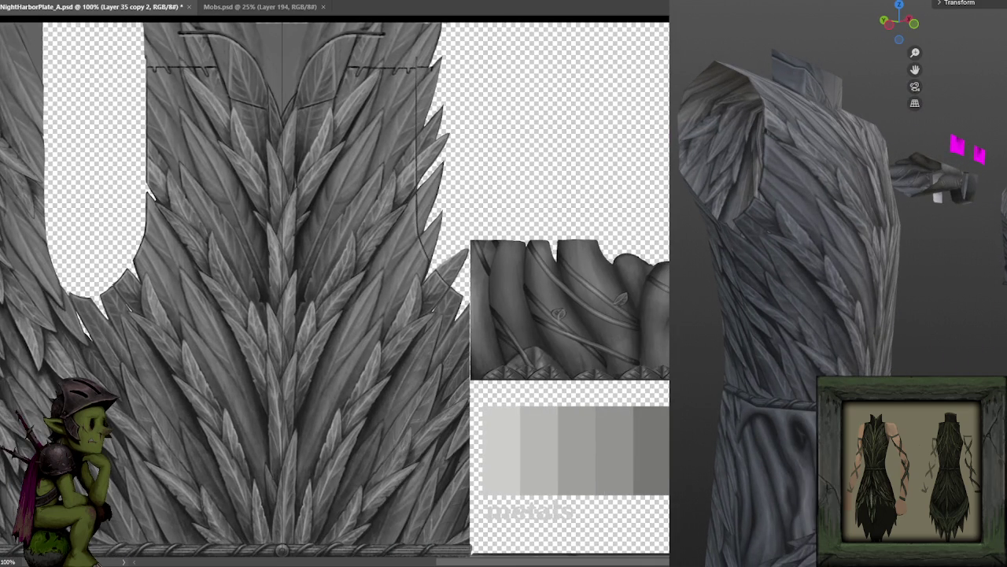
pyautogui.hotkey('alt', '[')
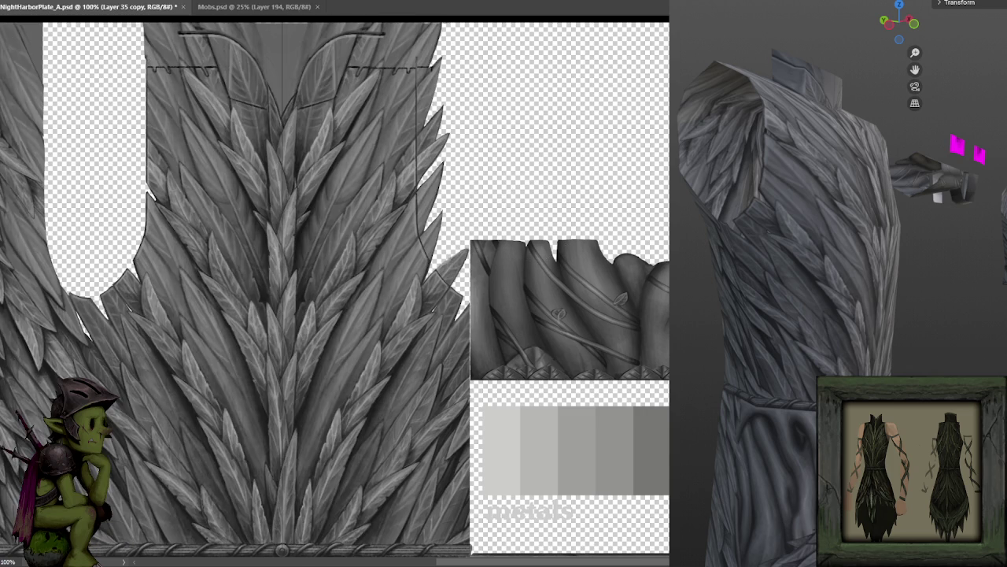
pyautogui.moveTo(502, 277)
pyautogui.mouseDown()
pyautogui.moveTo(409, 209)
pyautogui.moveTo(417, 73)
pyautogui.mouseUp()
pyautogui.moveTo(417, 73); pyautogui.dragTo(522, 169)
pyautogui.press('Delete')
pyautogui.hotkey('ctrl', 'd')
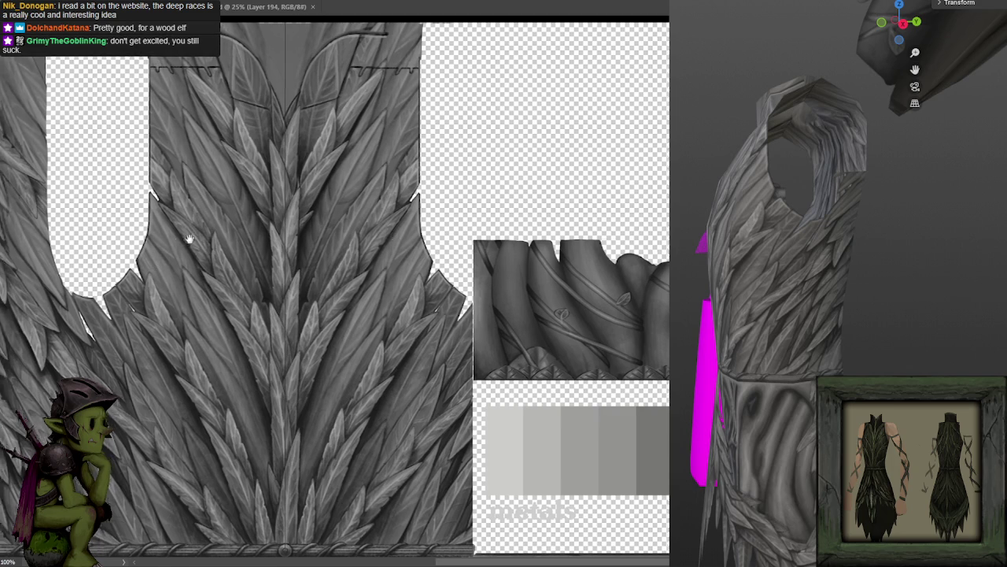
# Step: Pan to the back feather panel and shade its central feathers darker
pyautogui.moveTo(144, 262)
pyautogui.mouseDown()
pyautogui.moveTo(435, 249)
pyautogui.moveTo(354, 265)
pyautogui.moveTo(333, 250)
pyautogui.mouseUp()
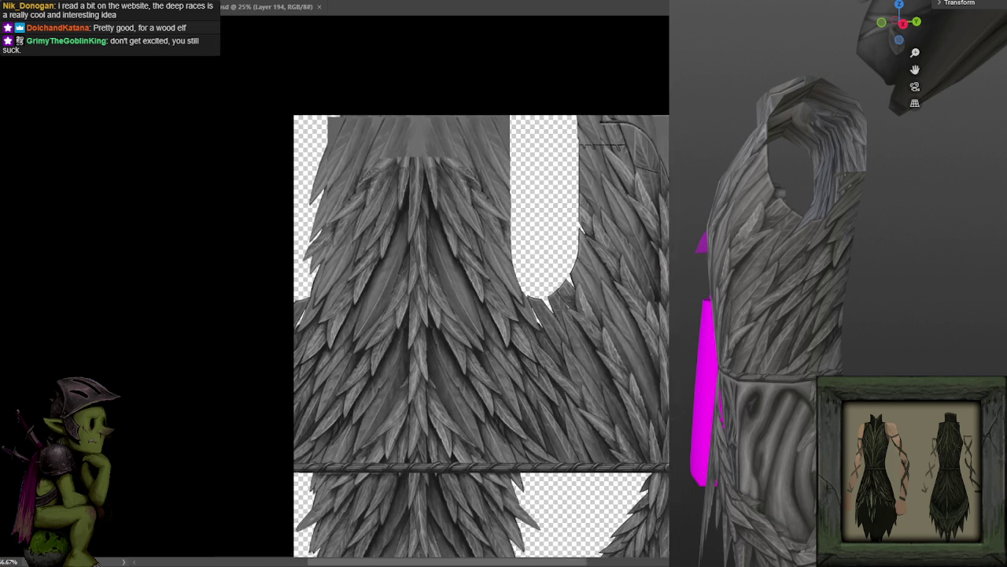
pyautogui.moveTo(441, 299); pyautogui.dragTo(377, 259)
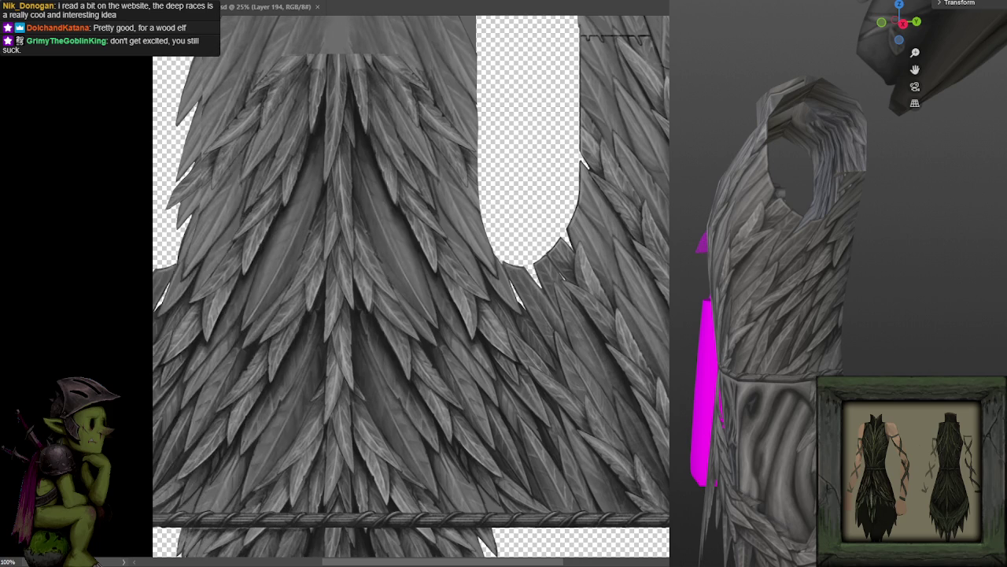
pyautogui.scroll(2, 464, 315)
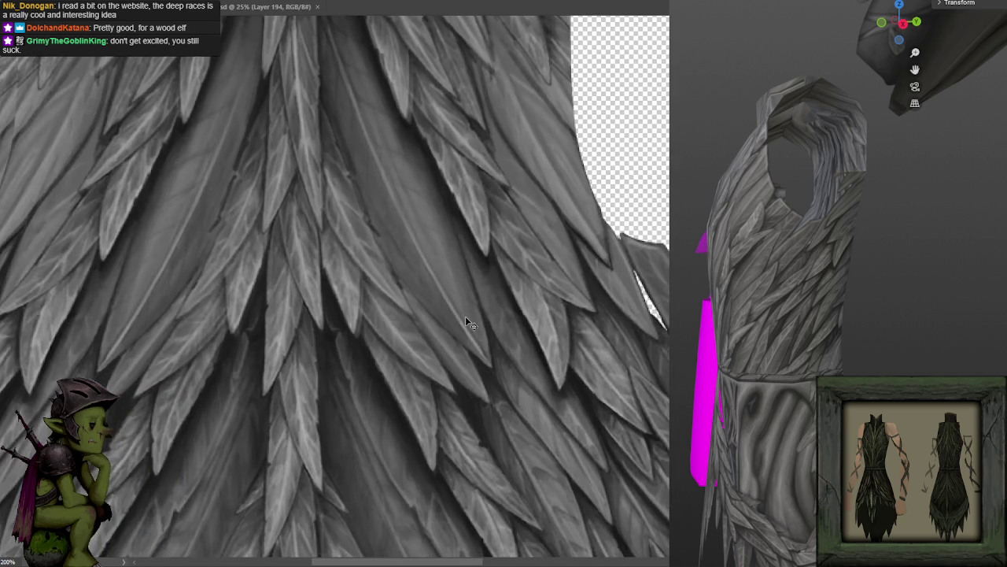
pyautogui.scroll(-2, 467, 322)
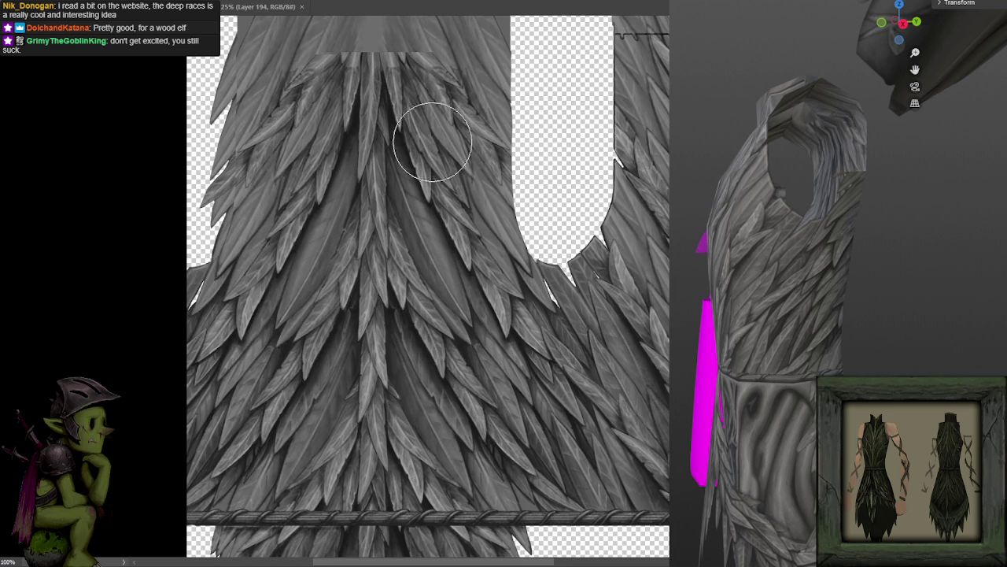
pyautogui.hscroll(-2, 437, 464)
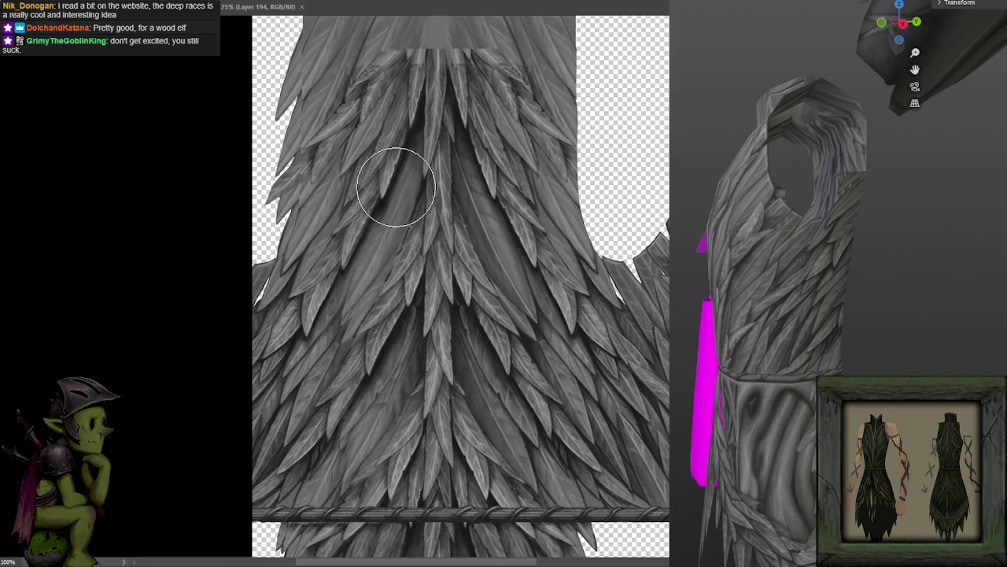
pyautogui.moveTo(395, 187); pyautogui.dragTo(349, 427)
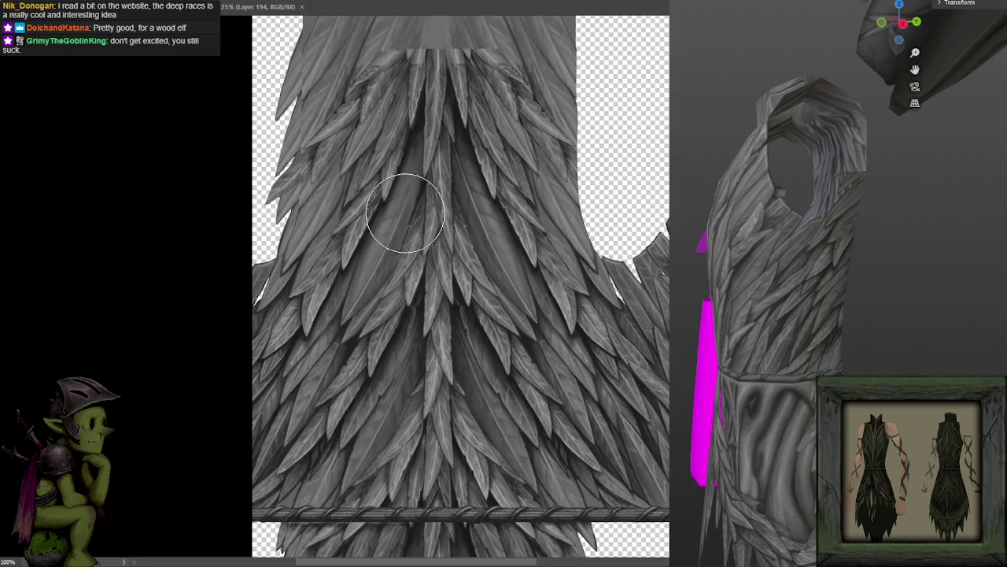
pyautogui.scroll(2, 443, 252)
pyautogui.hscroll(1, 443, 252)
pyautogui.scroll(-2, 478, 321)
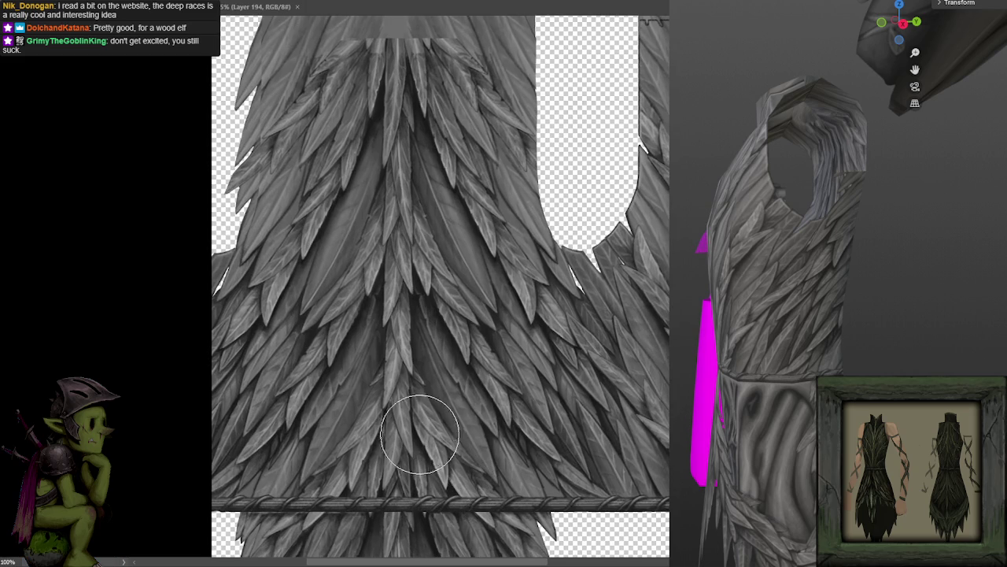
# Step: Narrow the feather layer slightly from its right side with Free Transform
pyautogui.moveTo(420, 435); pyautogui.dragTo(472, 386)
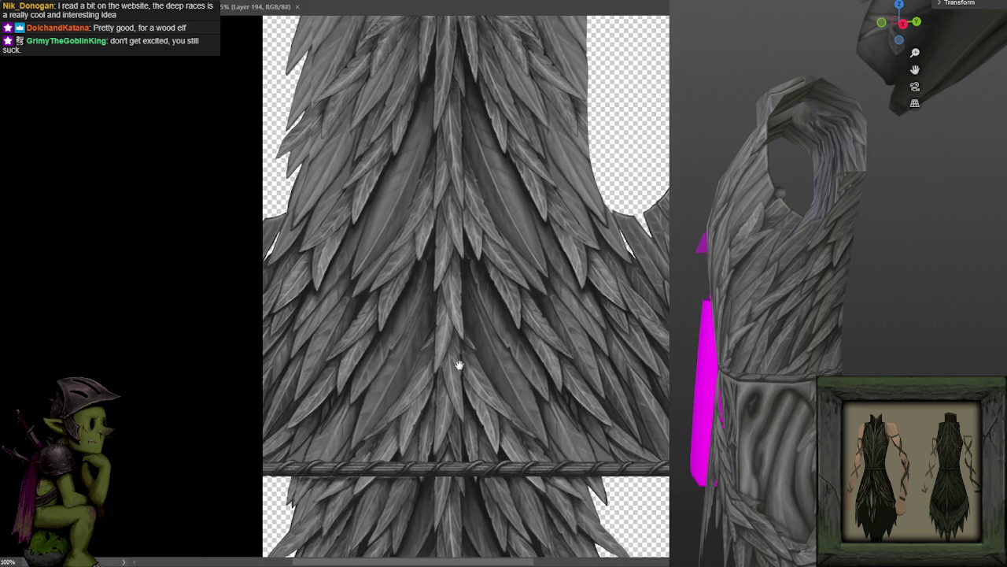
pyautogui.scroll(1, 463, 376)
pyautogui.scroll(1, 465, 382)
pyautogui.scroll(1, 459, 384)
pyautogui.scroll(1, 455, 379)
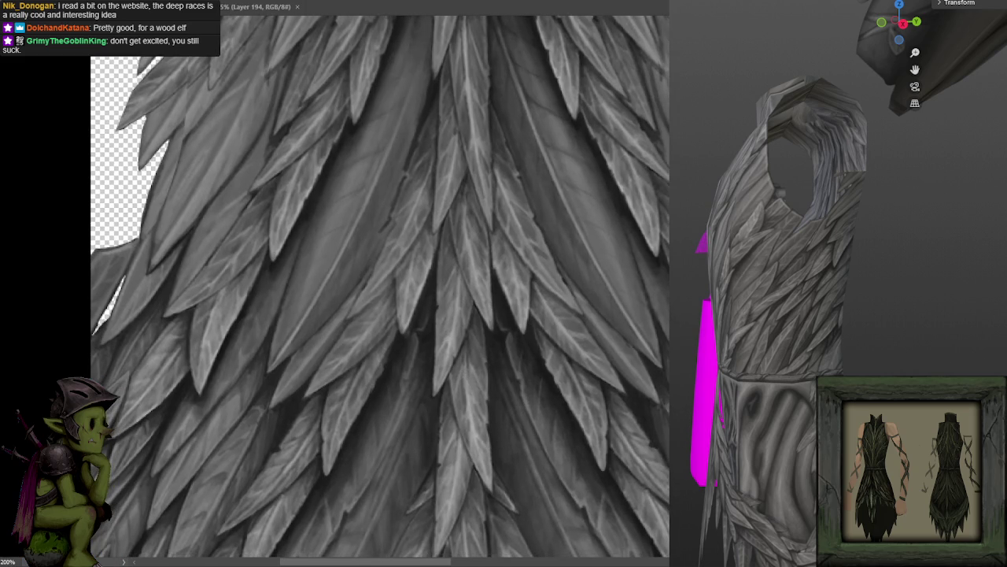
pyautogui.scroll(-1, 595, 365)
pyautogui.scroll(1, 595, 365)
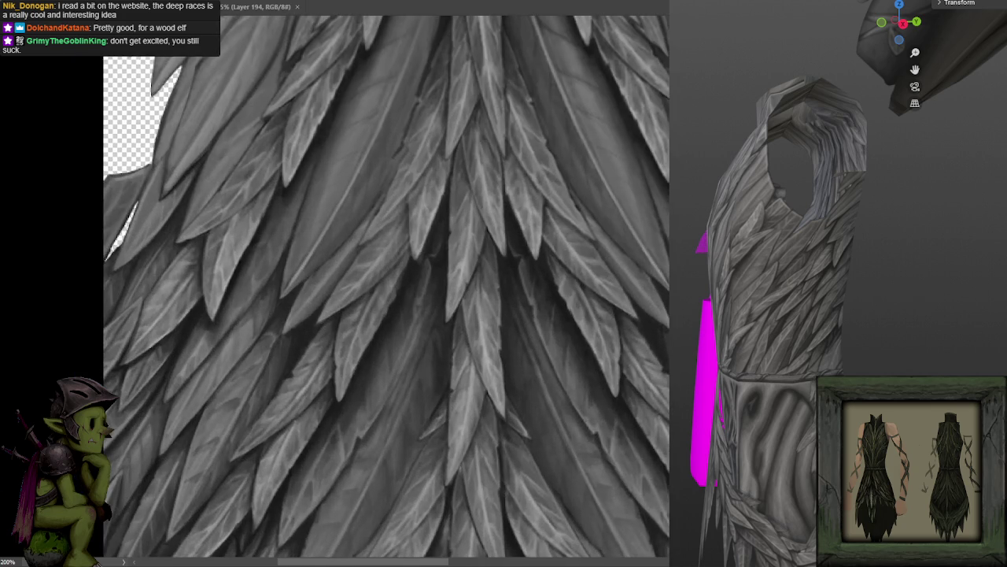
pyautogui.scroll(-1, 595, 365)
pyautogui.press('b')
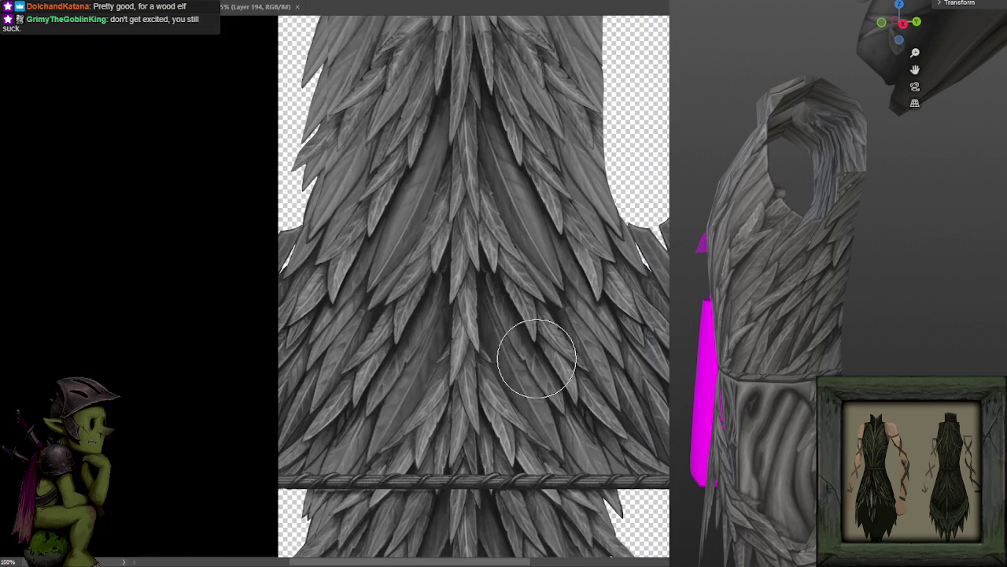
pyautogui.hotkey('ctrl', 't')
pyautogui.moveTo(650, 443); pyautogui.dragTo(639, 447)
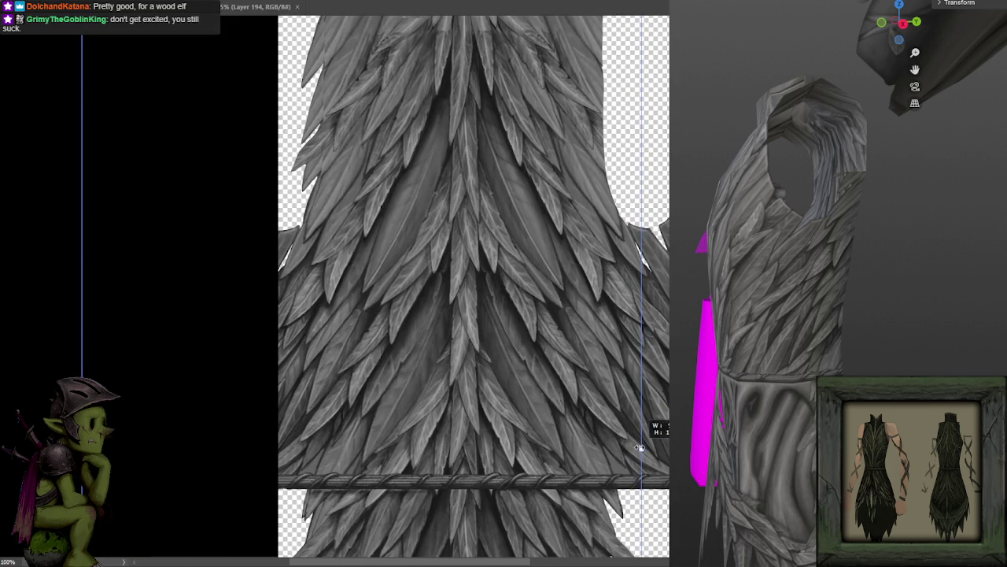
pyautogui.press('Return')
pyautogui.scroll(3, 588, 429)
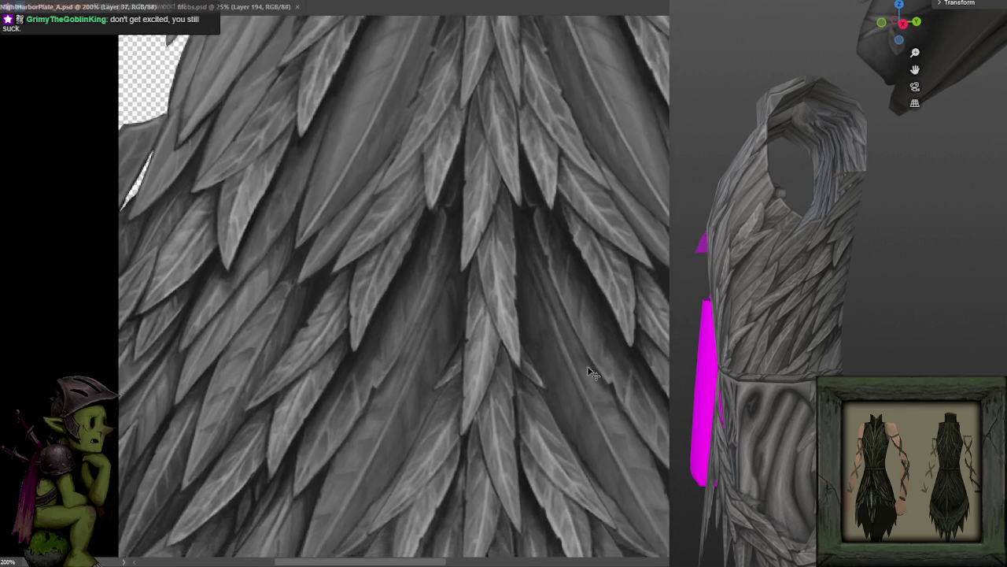
pyautogui.scroll(-3, 589, 354)
pyautogui.scroll(2, 592, 337)
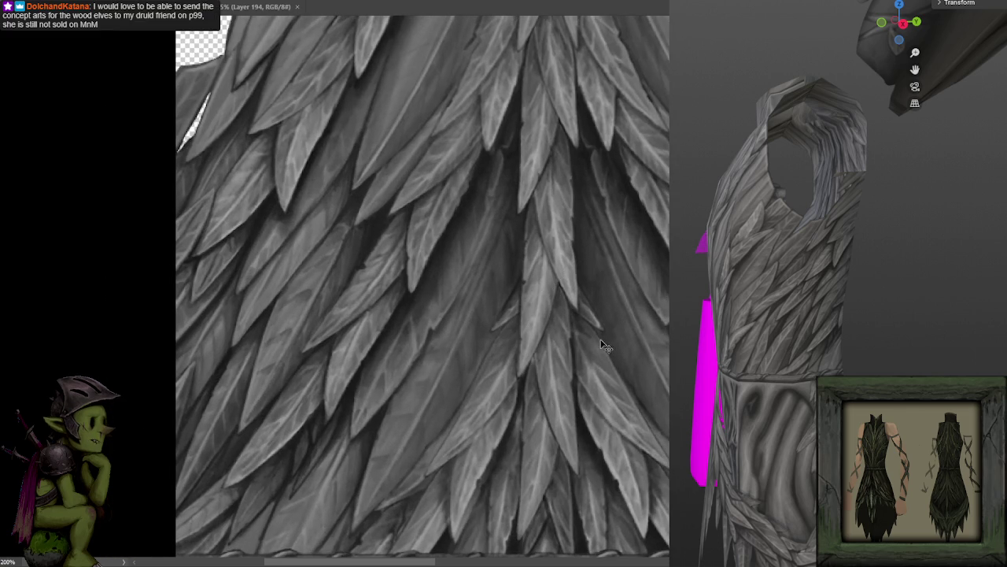
pyautogui.scroll(-2, 596, 349)
pyautogui.moveTo(580, 326); pyautogui.dragTo(584, 376)
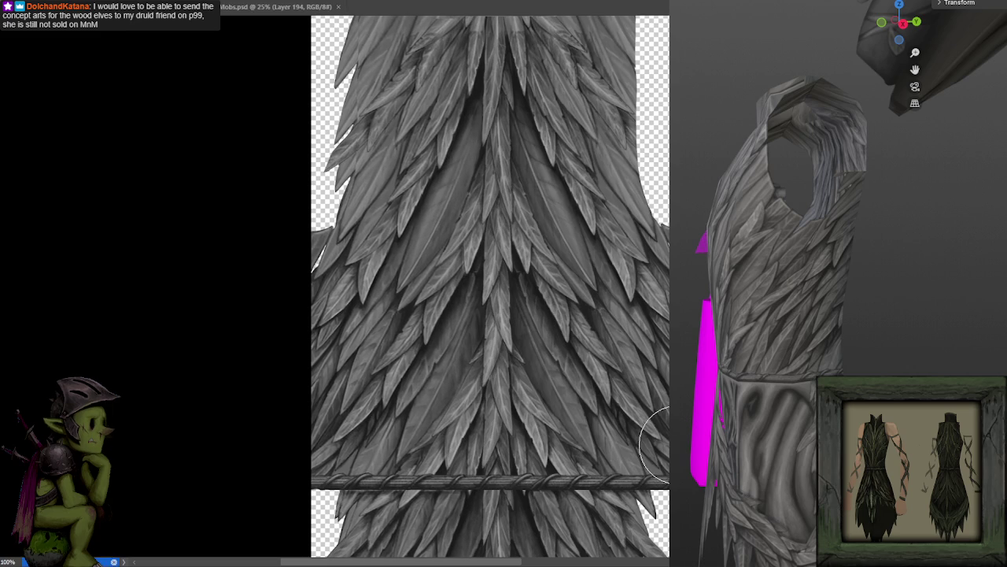
pyautogui.scroll(5, 838, 283)
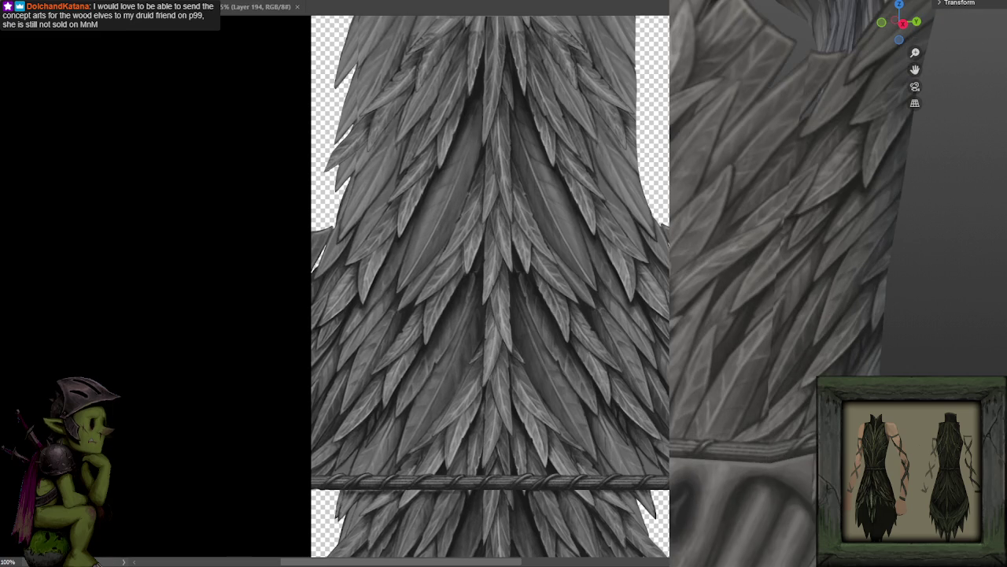
pyautogui.scroll(1, 930, 309)
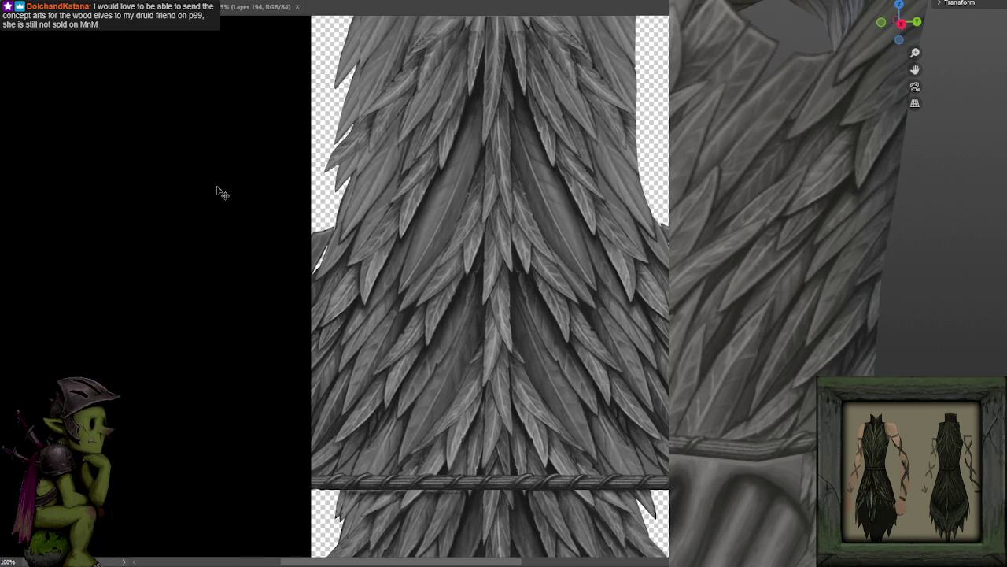
pyautogui.moveTo(611, 337); pyautogui.dragTo(520, 341)
pyautogui.scroll(-1, 530, 336)
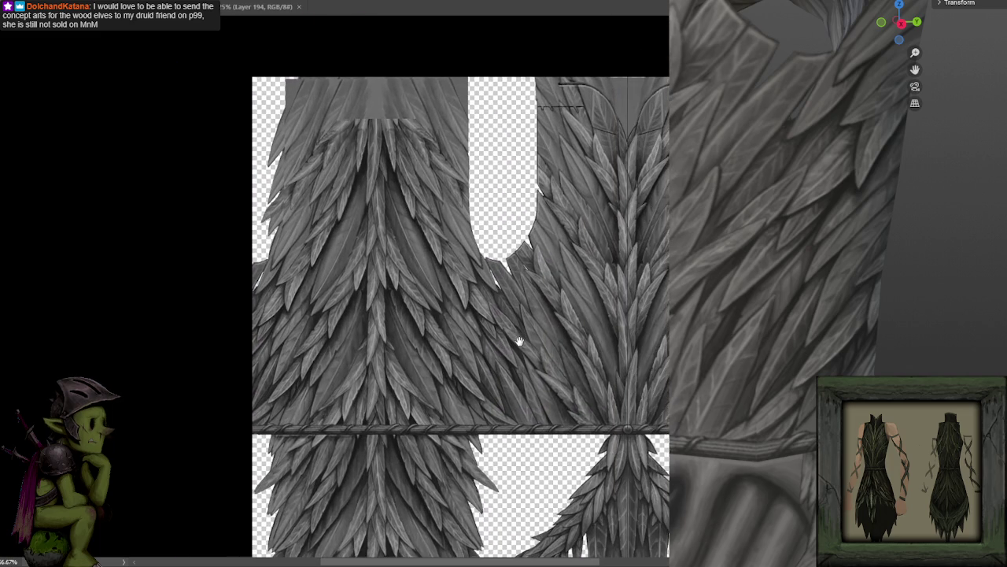
pyautogui.scroll(3, 519, 341)
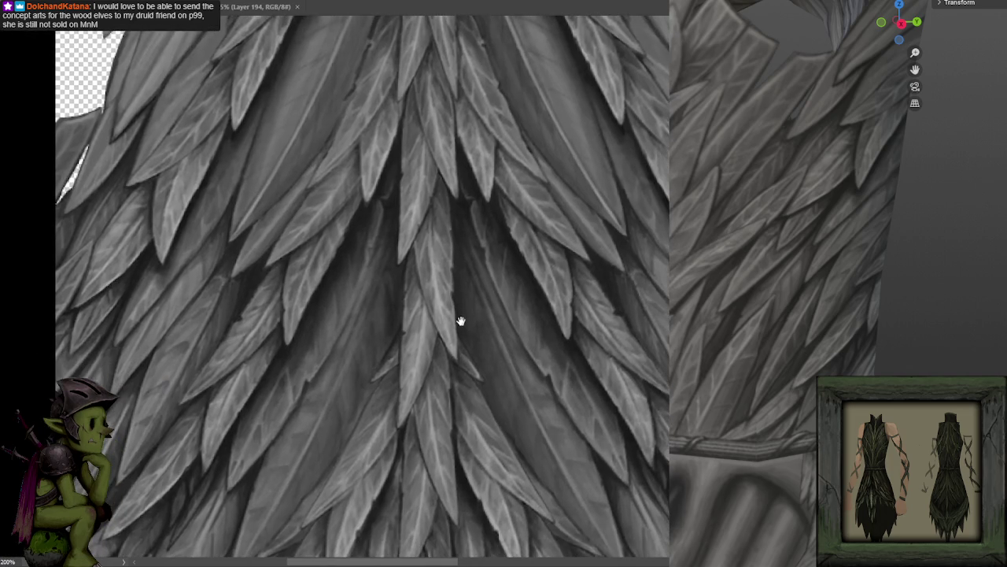
pyautogui.scroll(-2, 461, 322)
pyautogui.moveTo(460, 302); pyautogui.dragTo(459, 347)
pyautogui.scroll(-1, 461, 339)
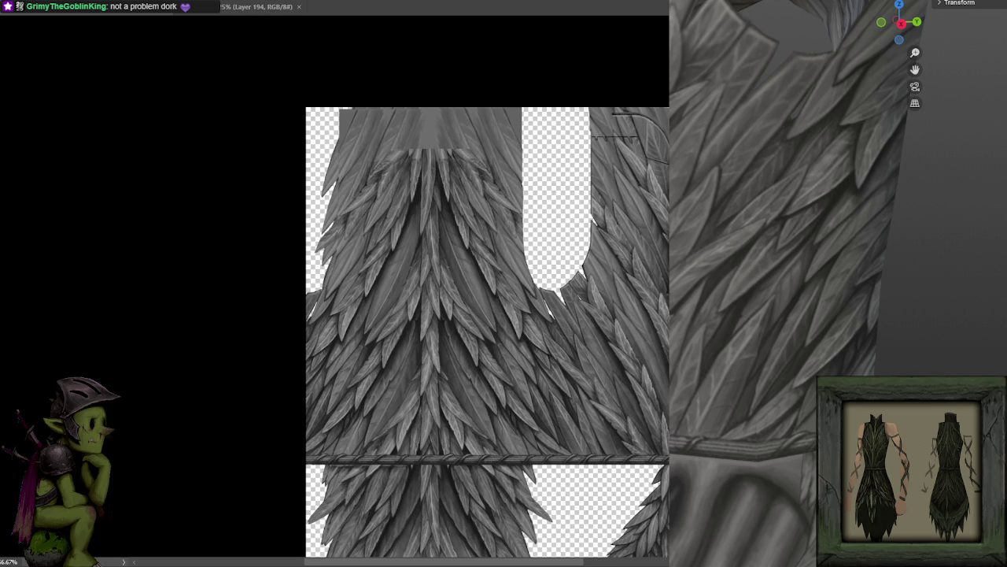
# Step: Switch from Photoshop to Chrome showing the Monsters & Memories Media page
pyautogui.hotkey('alt', 'Tab')
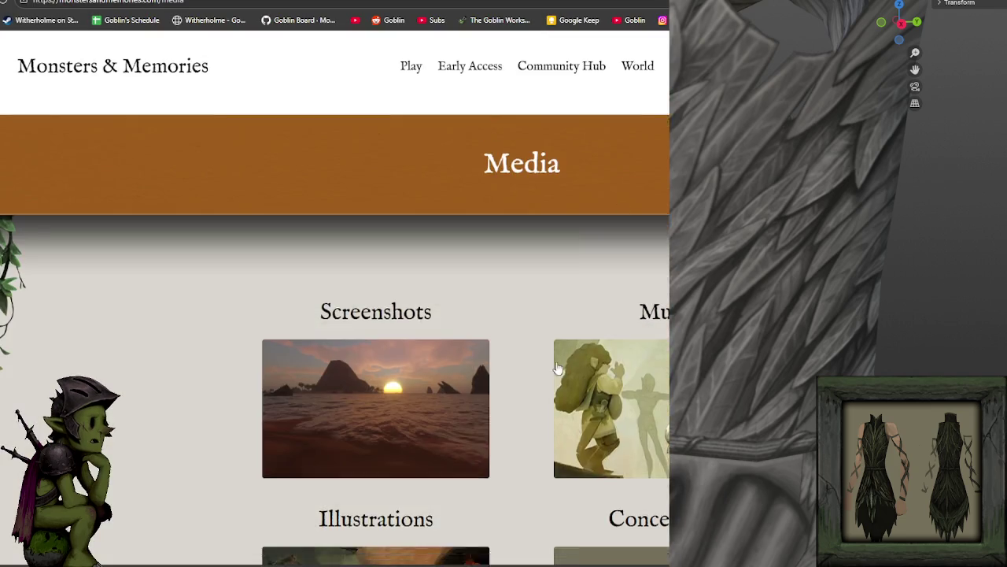
# Step: Open the Concept Art page and browse from the Style 1, Style 2 and Wood Elven sheet to plate armor
pyautogui.scroll(-5, 666, 220)
pyautogui.click(666, 219)
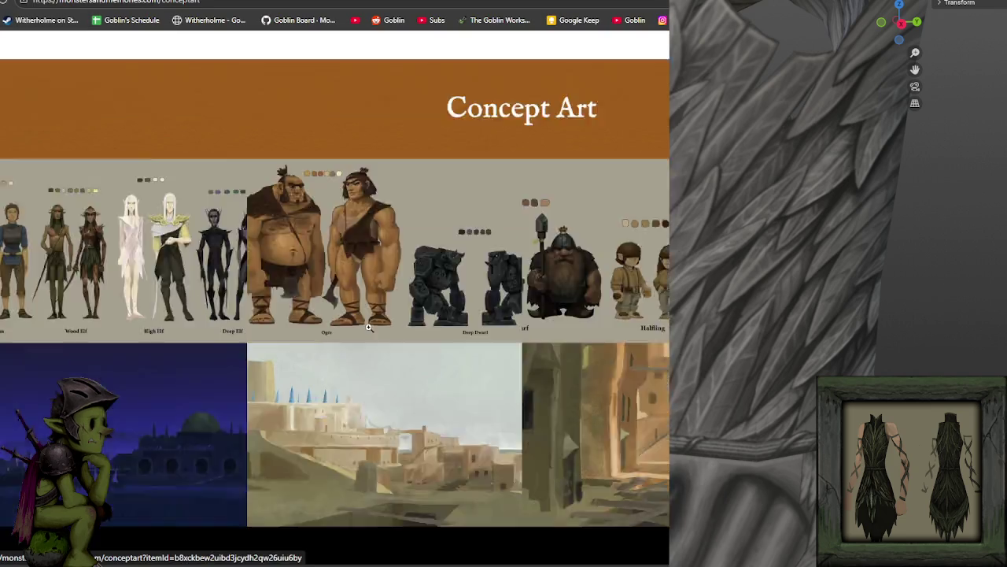
pyautogui.scroll(-5, 365, 303)
pyautogui.click(122, 267)
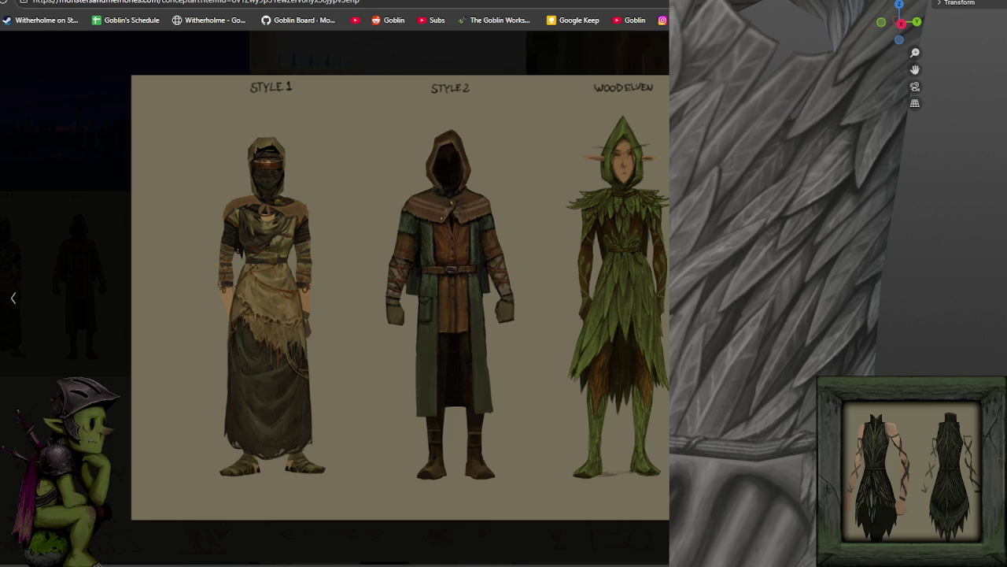
pyautogui.press('Right')
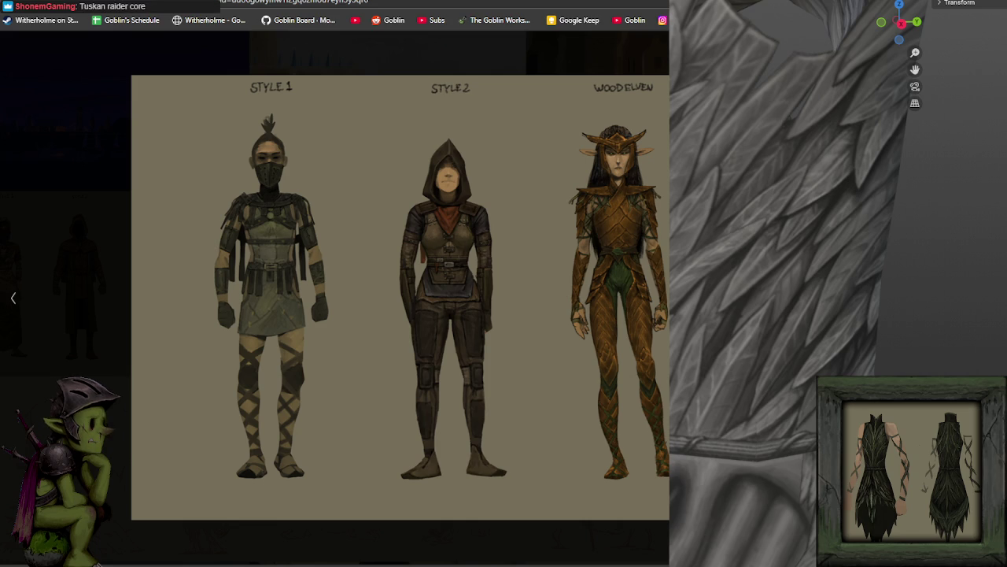
pyautogui.press('Right')
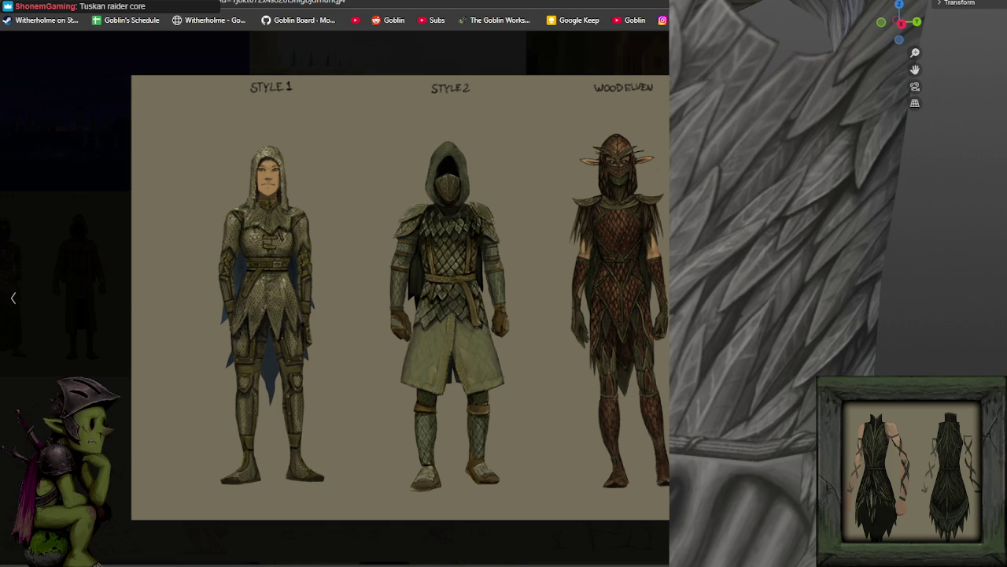
pyautogui.press('Right')
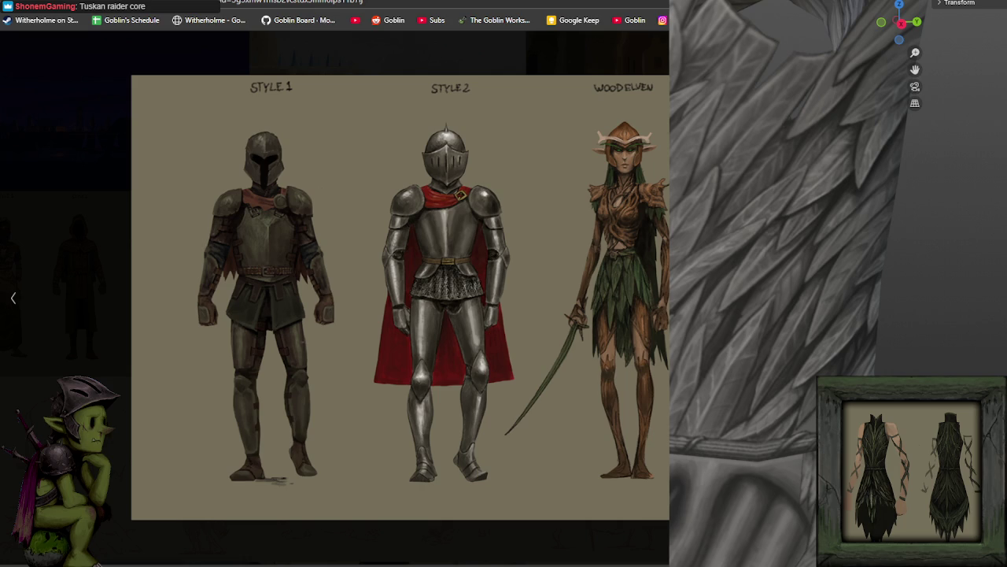
pyautogui.press('Escape')
# Step: View the armored knight outfit breakdowns, then enlarge the Monk, Beastmaster and Shaman lineup
pyautogui.scroll(-5, 472, 252)
pyautogui.scroll(-5, 441, 264)
pyautogui.scroll(-2, 440, 264)
pyautogui.click(362, 209)
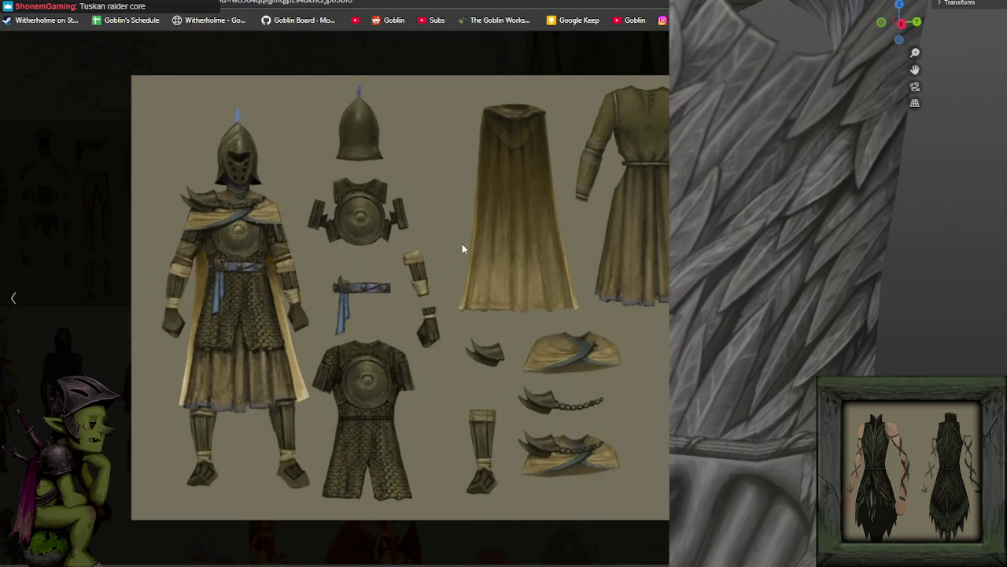
pyautogui.click(46, 93)
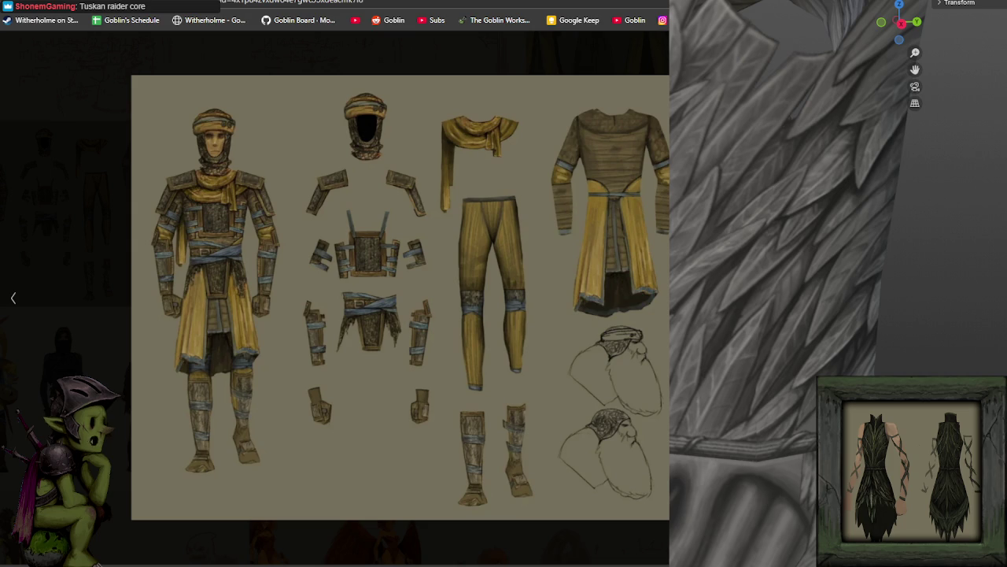
pyautogui.press('Escape')
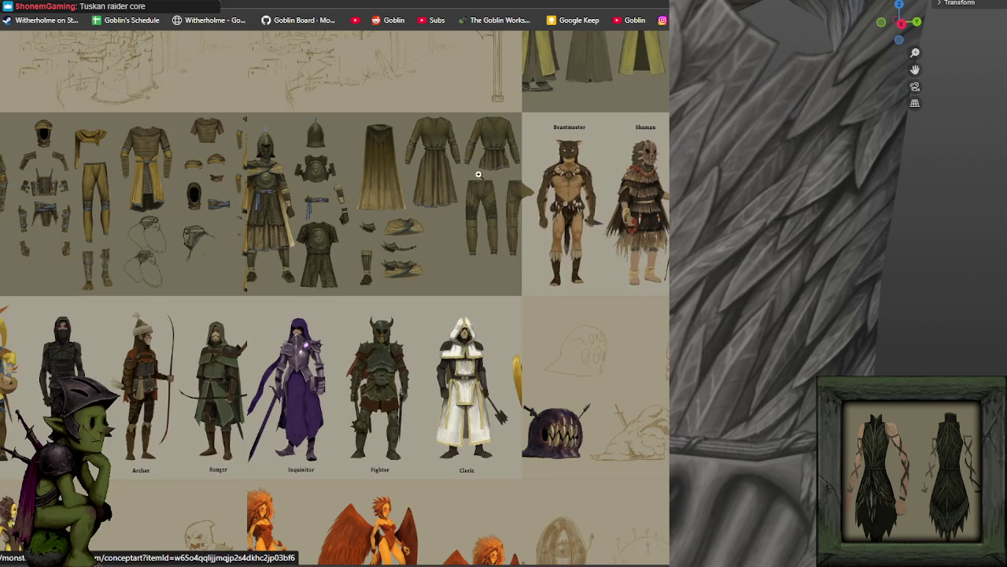
pyautogui.click(371, 187)
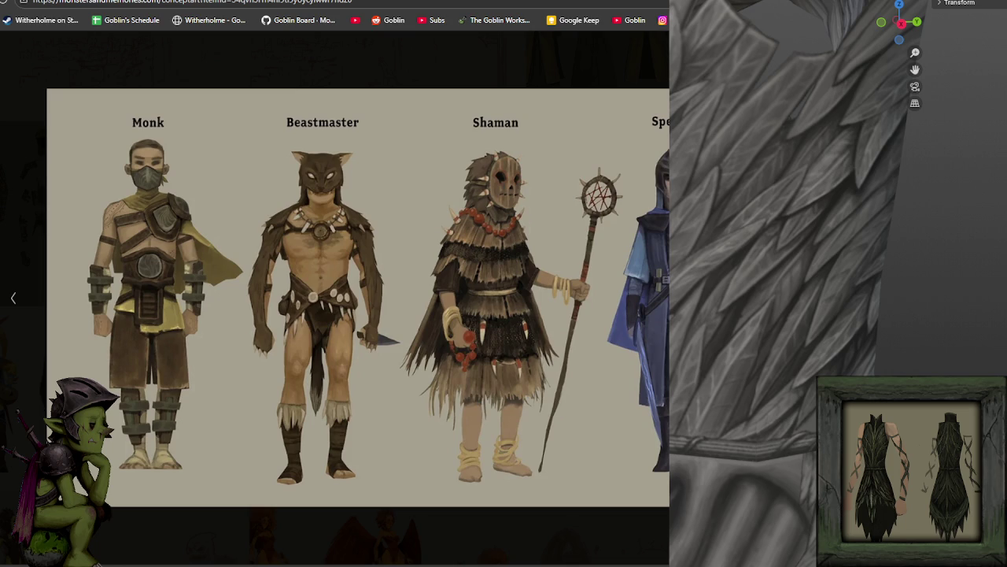
pyautogui.press('Right')
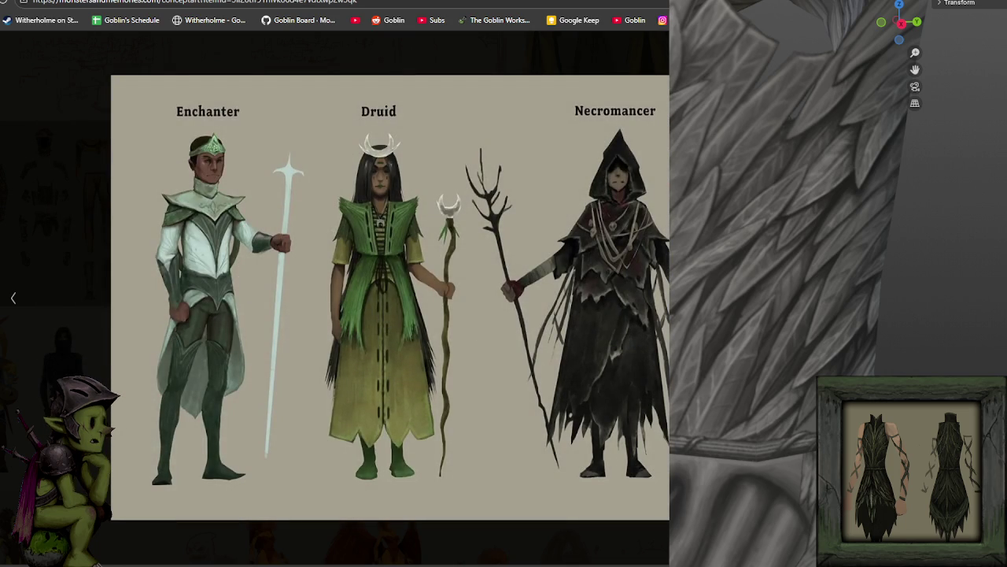
pyautogui.press('Right')
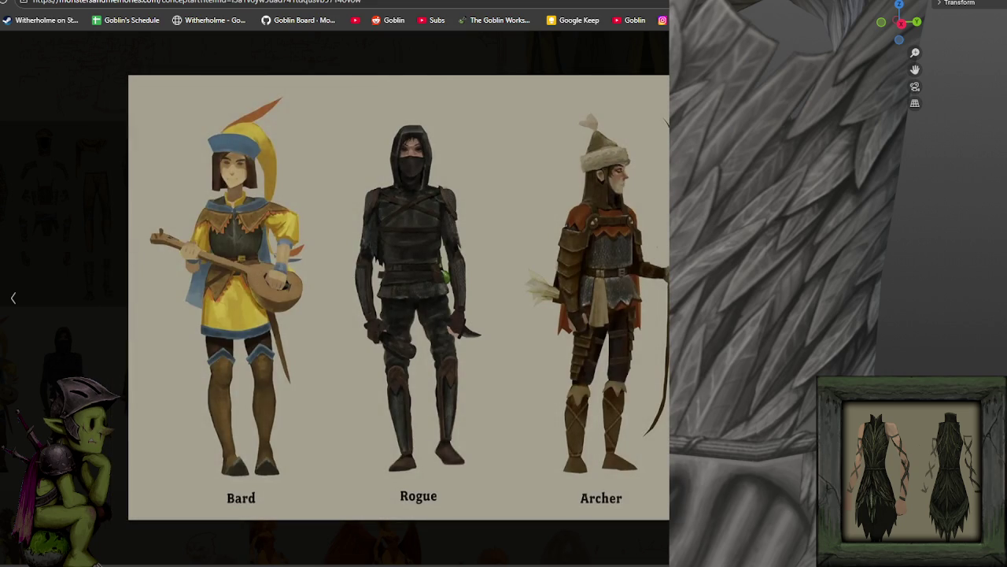
pyautogui.press('Right')
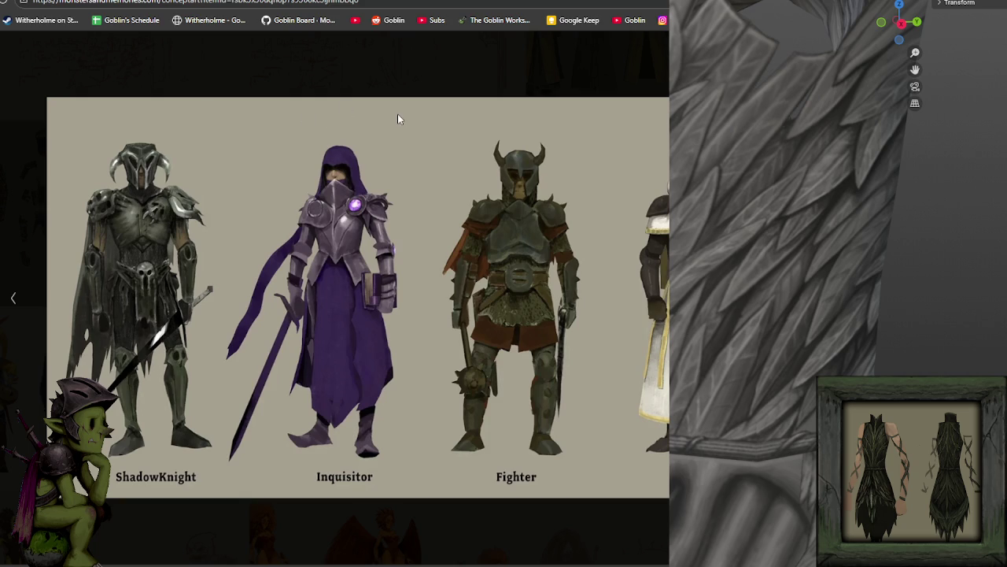
pyautogui.click(40, 244)
pyautogui.click(26, 270)
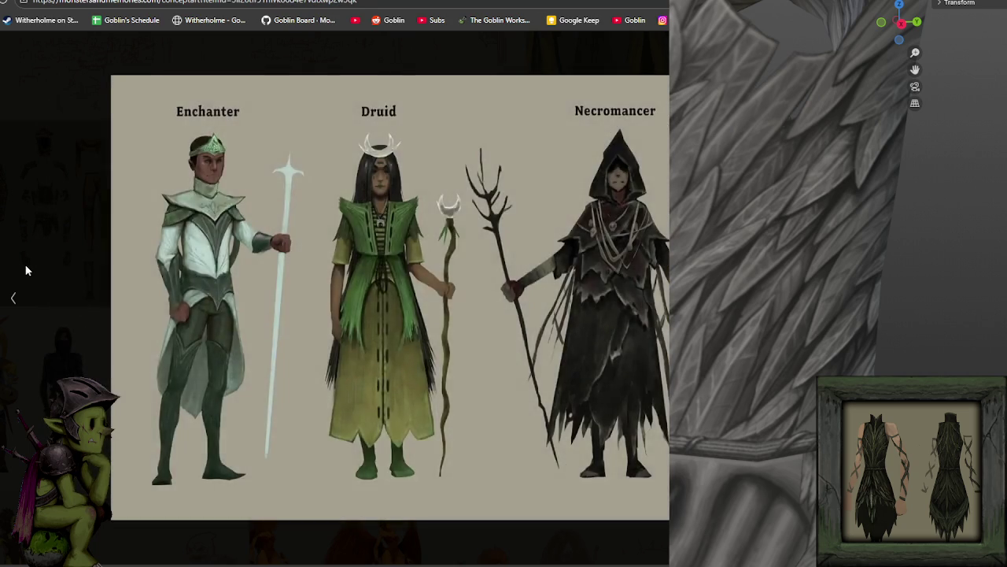
pyautogui.click(26, 270)
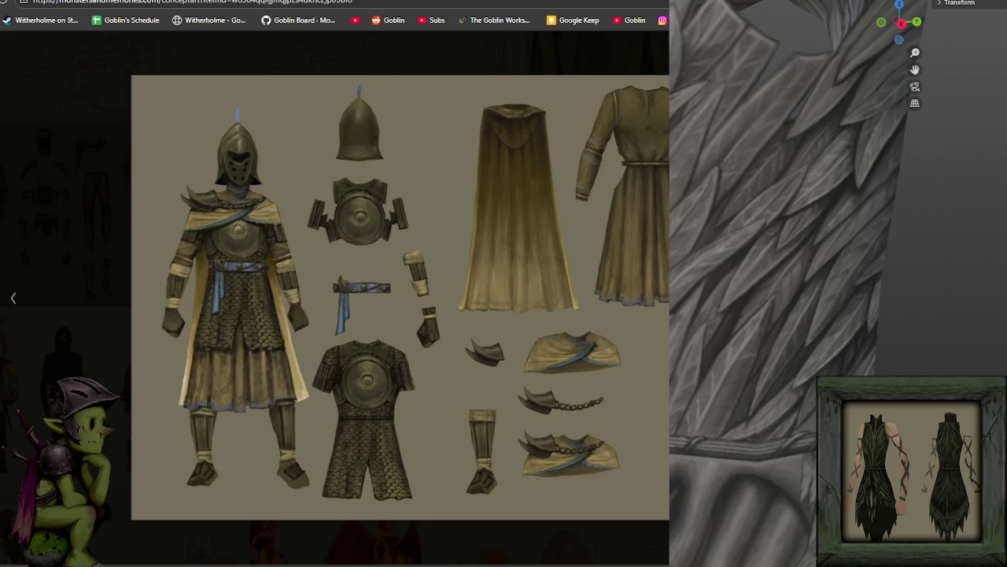
pyautogui.press('Left')
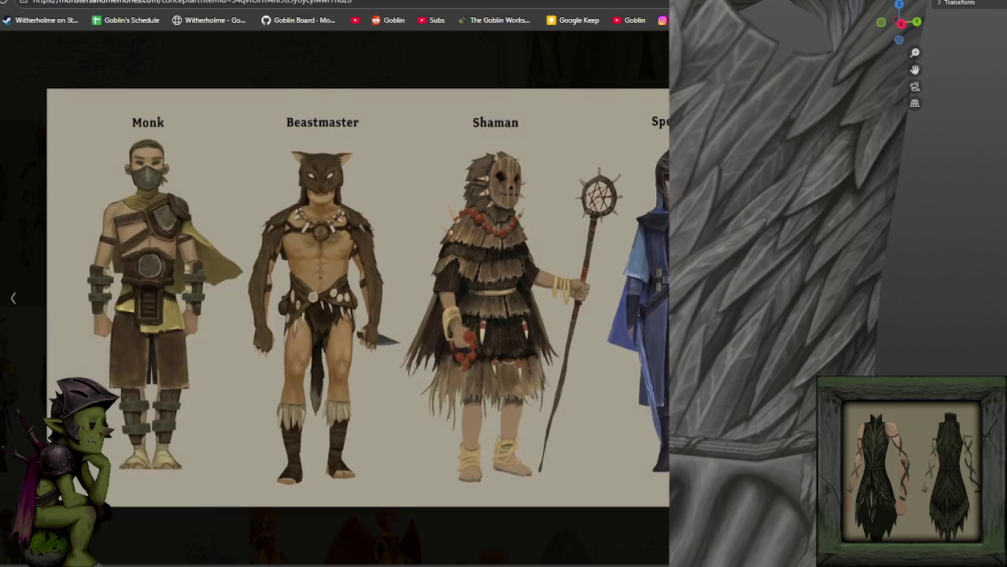
pyautogui.press('Escape')
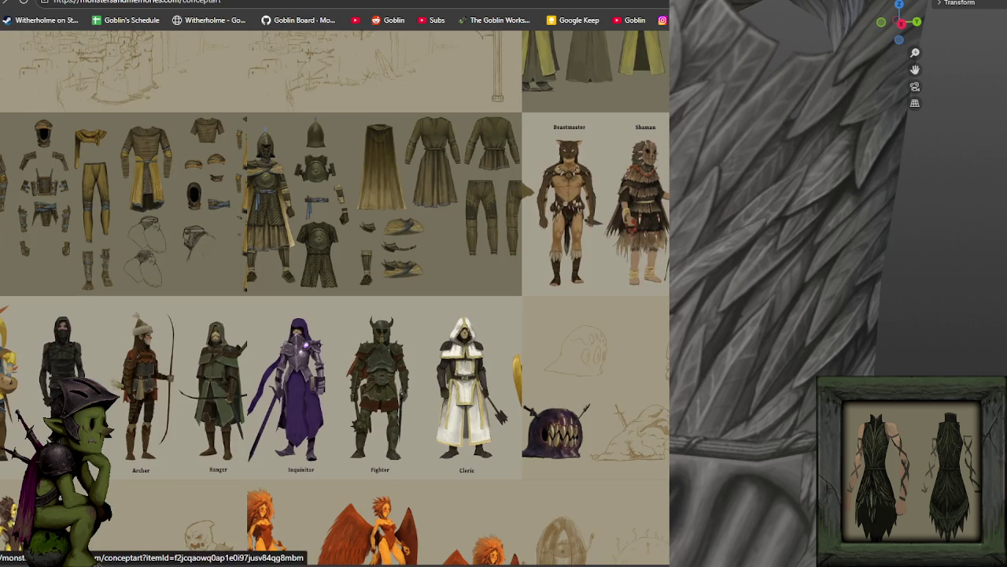
pyautogui.click(273, 3)
# Step: Copy the Concept Art page address from the address bar
pyautogui.rightClick(189, 3)
pyautogui.click(227, 116)
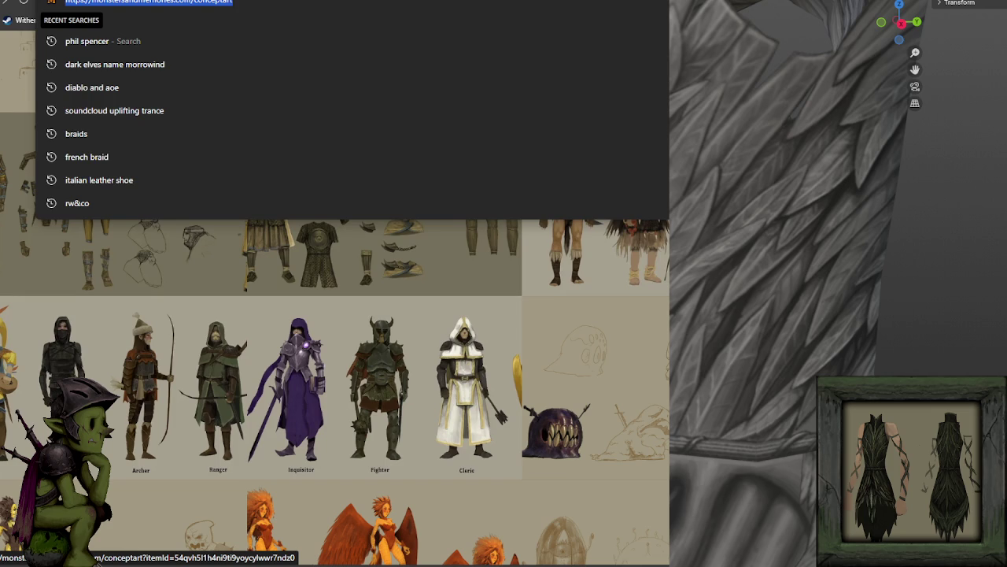
pyautogui.press('Escape')
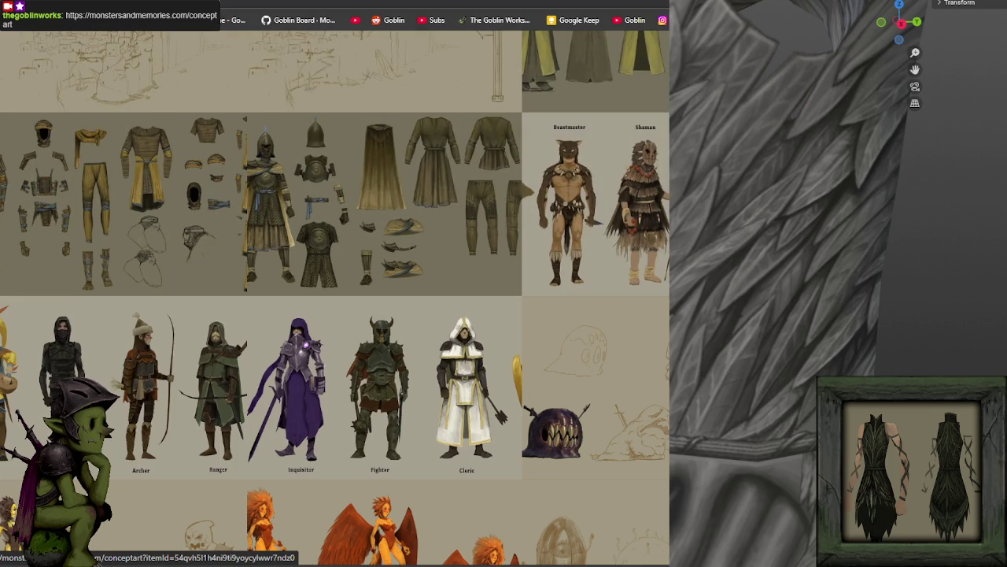
# Step: Scroll through the armour sheets and Archer-to-Cleric lineup, then enlarge the wood elf armour sheet
pyautogui.scroll(-2, 441, 209)
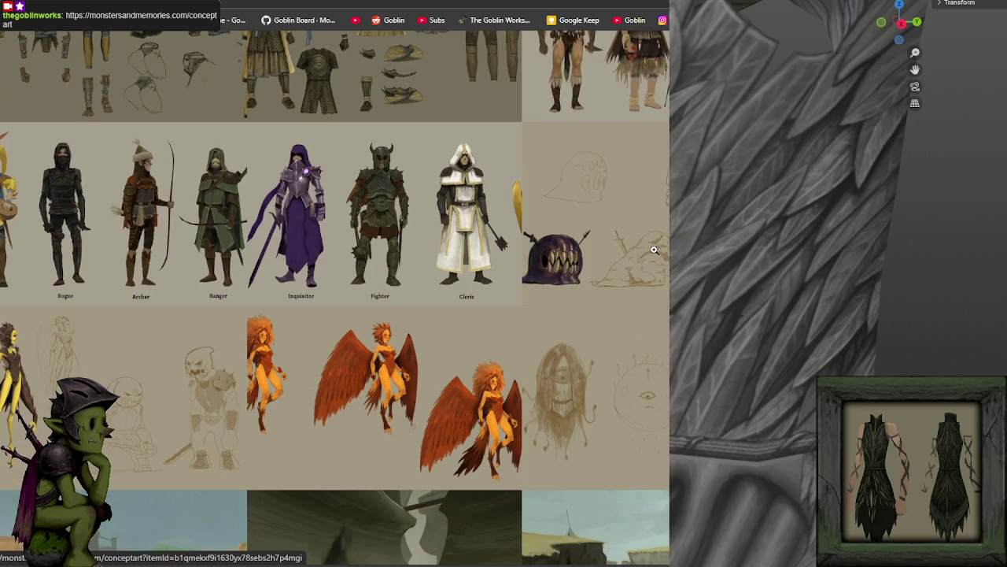
pyautogui.scroll(2, 346, 209)
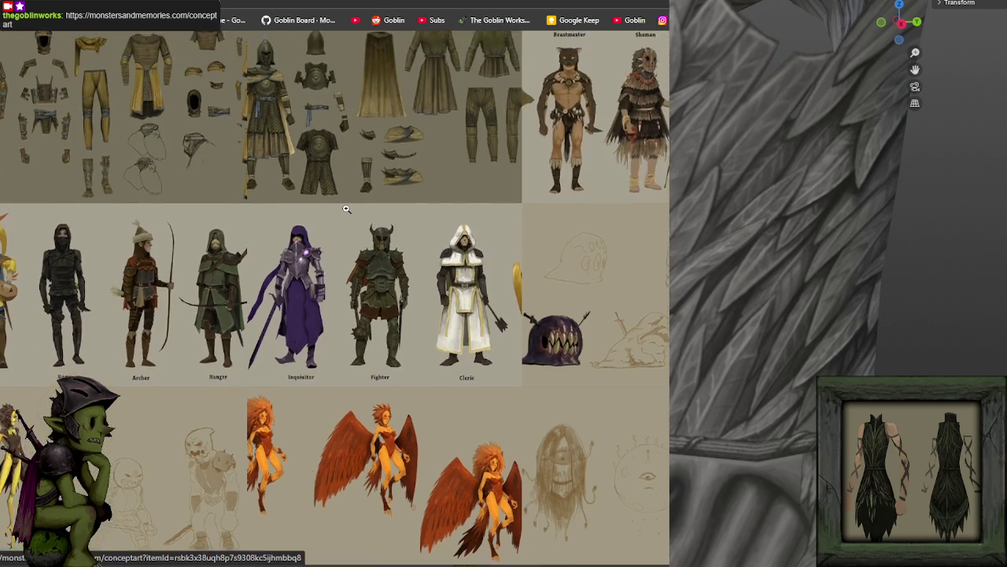
pyautogui.scroll(5, 349, 209)
pyautogui.scroll(2, 355, 218)
pyautogui.scroll(3, 355, 218)
pyautogui.scroll(3, 355, 218)
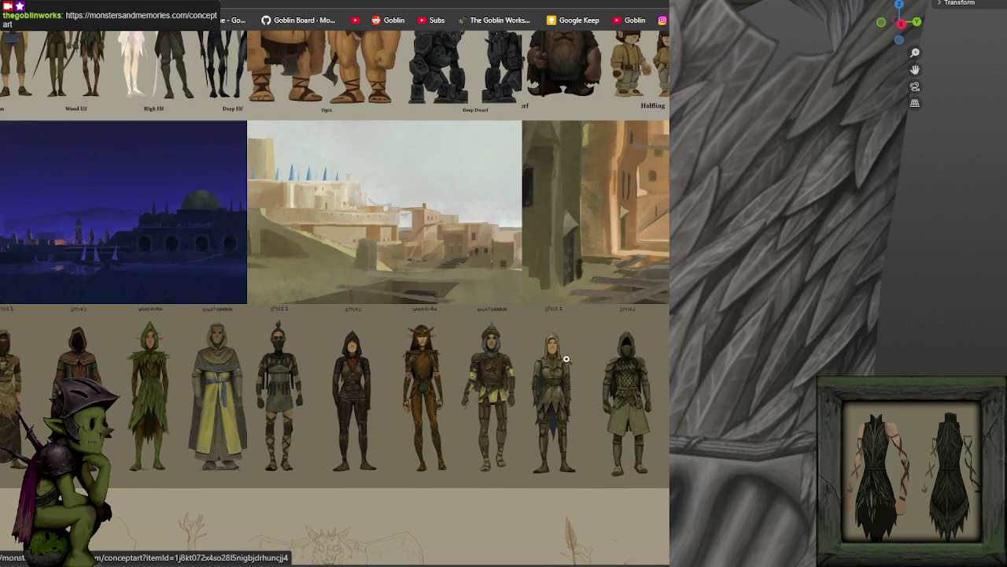
pyautogui.scroll(-4, 335, 298)
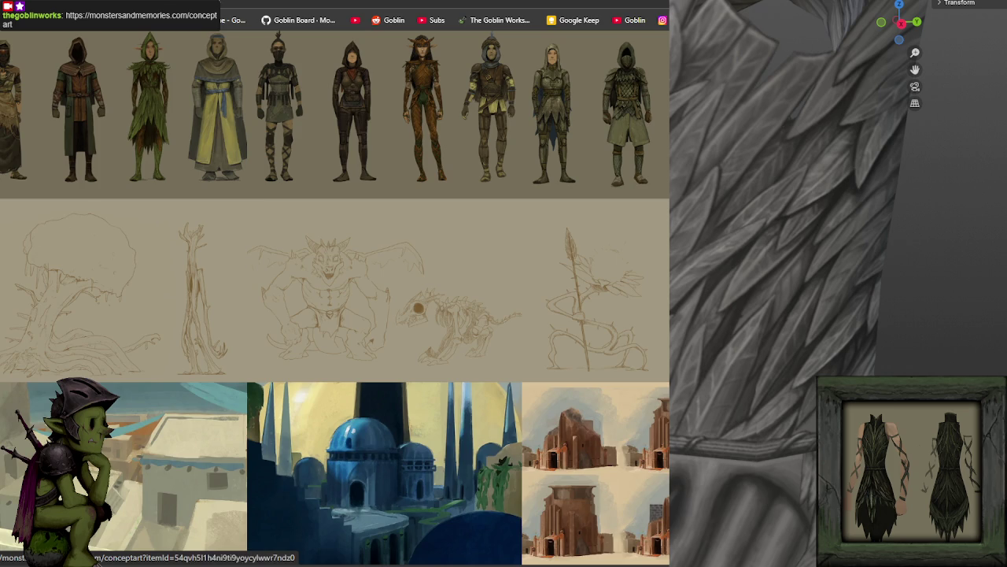
pyautogui.scroll(-2, 335, 297)
pyautogui.scroll(1, 335, 297)
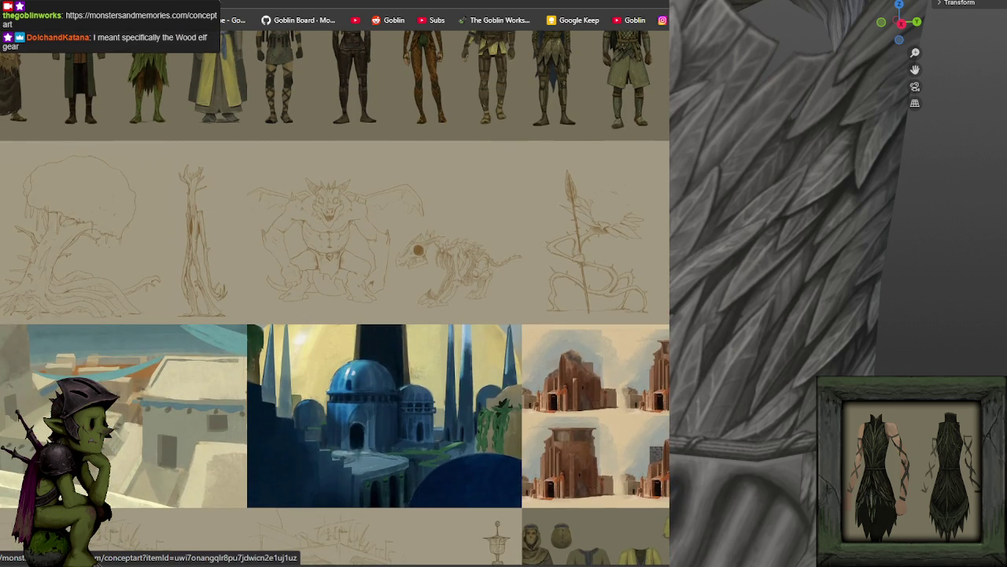
pyautogui.scroll(2, 335, 298)
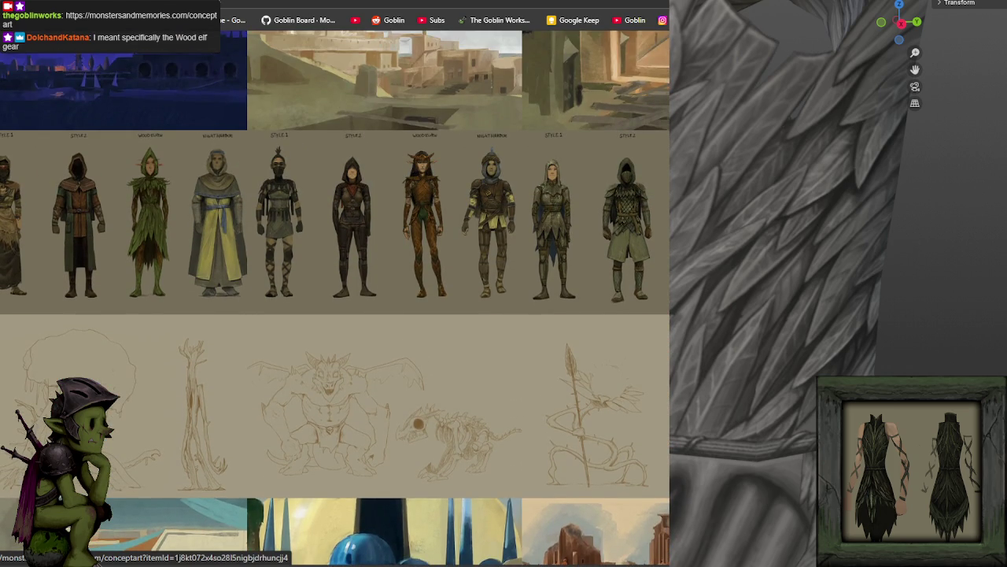
pyautogui.scroll(-5, 467, 229)
pyautogui.scroll(-3, 467, 229)
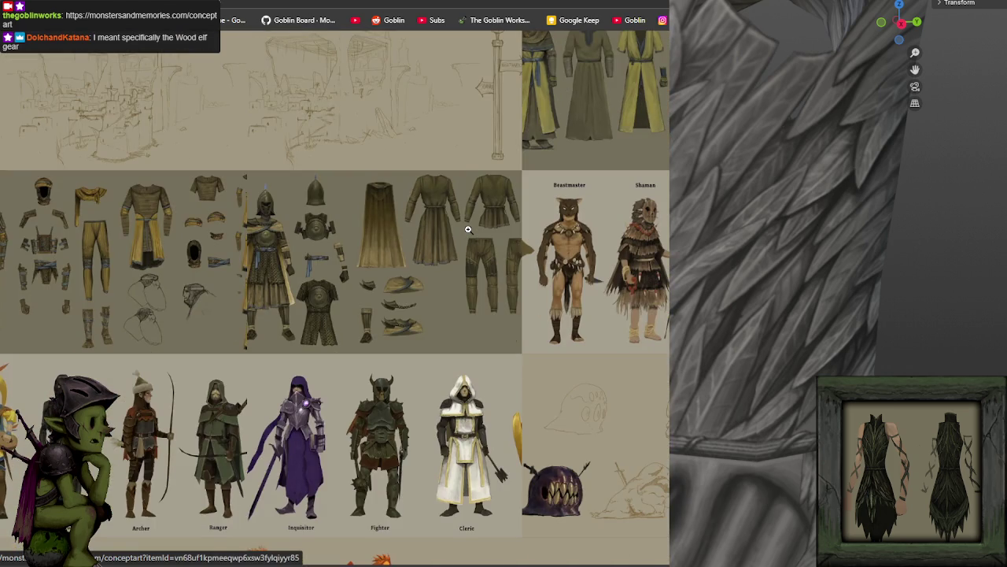
pyautogui.scroll(-5, 467, 229)
pyautogui.scroll(-4, 467, 229)
pyautogui.click(467, 229)
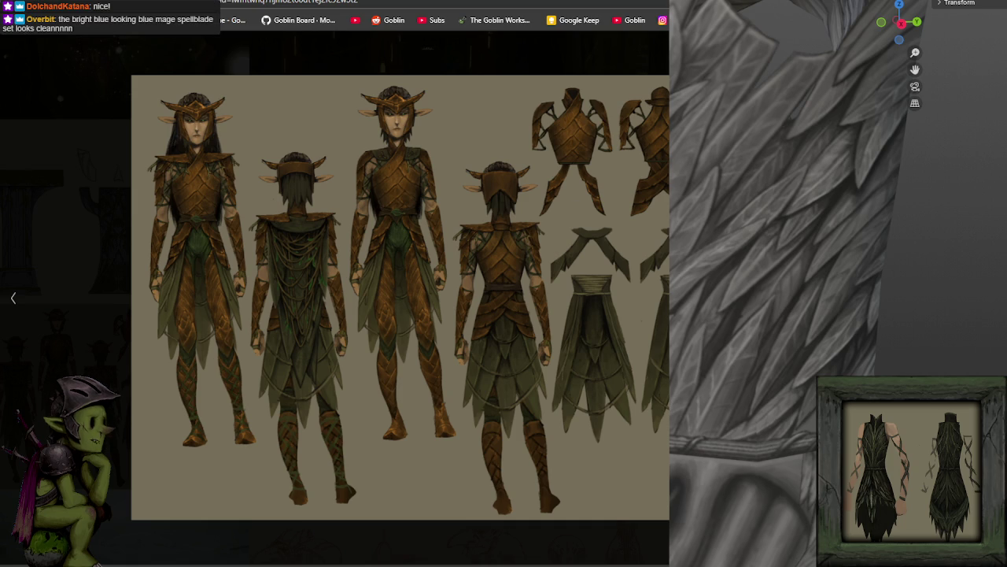
# Step: Close the wood elf armour sheet and view the Monk, Beastmaster and Shaman lineup enlarged
pyautogui.press('Escape')
pyautogui.scroll(-5, 335, 299)
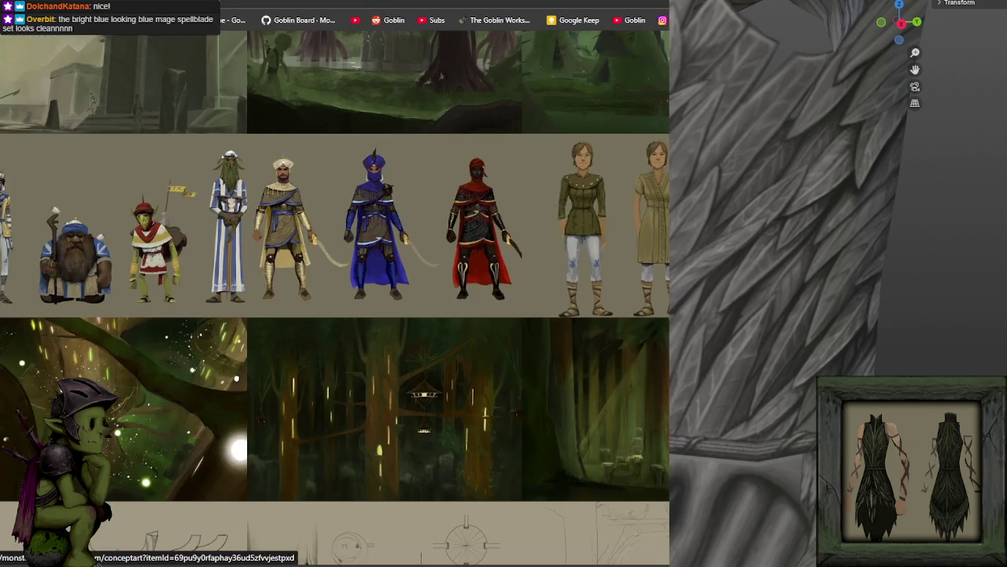
pyautogui.scroll(5, 334, 299)
pyautogui.scroll(5, 334, 299)
pyautogui.scroll(3, 334, 299)
pyautogui.click(596, 204)
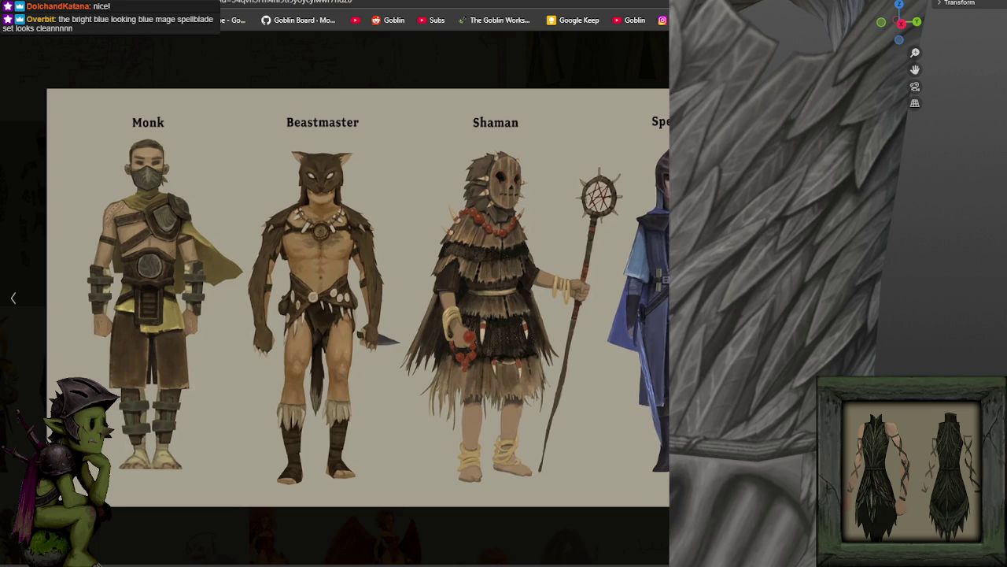
pyautogui.press('Escape')
# Step: Scroll back to the top of the gallery and go to the Our World page
pyautogui.scroll(-5, 440, 455)
pyautogui.scroll(-5, 440, 455)
pyautogui.scroll(-5, 441, 455)
pyautogui.scroll(-5, 441, 455)
pyautogui.scroll(-5, 440, 455)
pyautogui.scroll(-5, 441, 455)
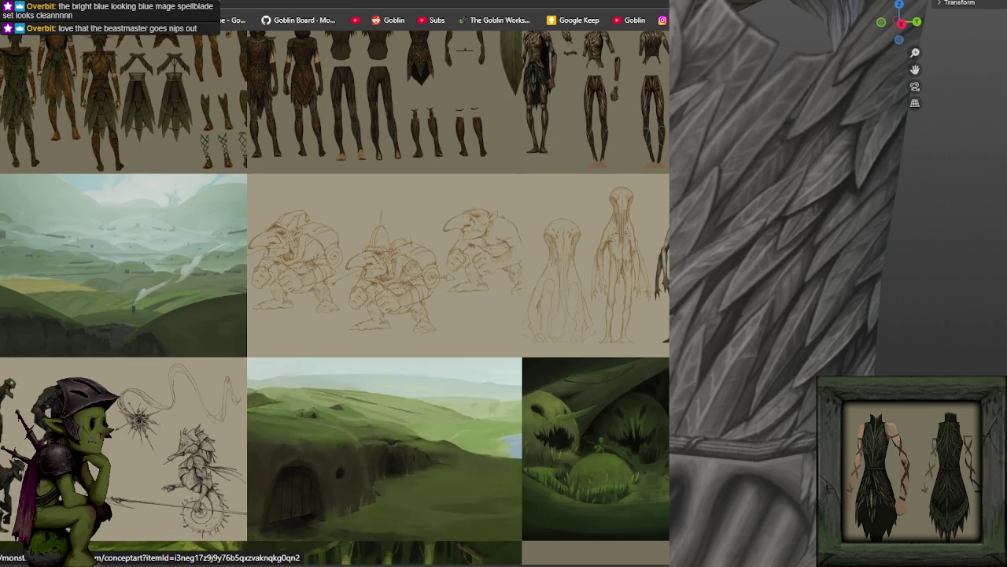
pyautogui.scroll(-5, 441, 455)
pyautogui.scroll(-5, 441, 455)
pyautogui.scroll(-5, 441, 454)
pyautogui.scroll(3, 441, 455)
pyautogui.scroll(5, 441, 455)
pyautogui.scroll(5, 441, 455)
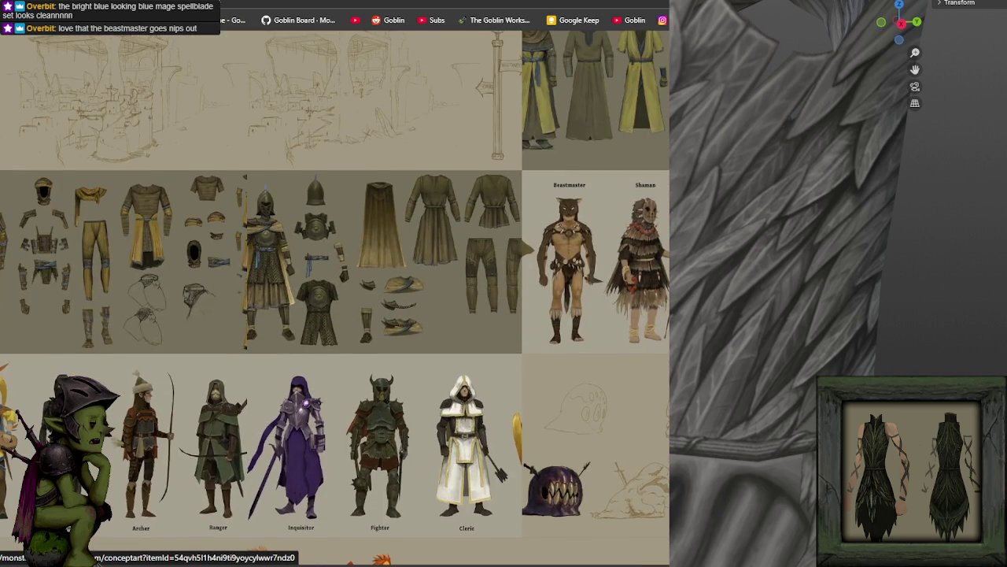
pyautogui.scroll(3, 502, 229)
pyautogui.scroll(5, 501, 228)
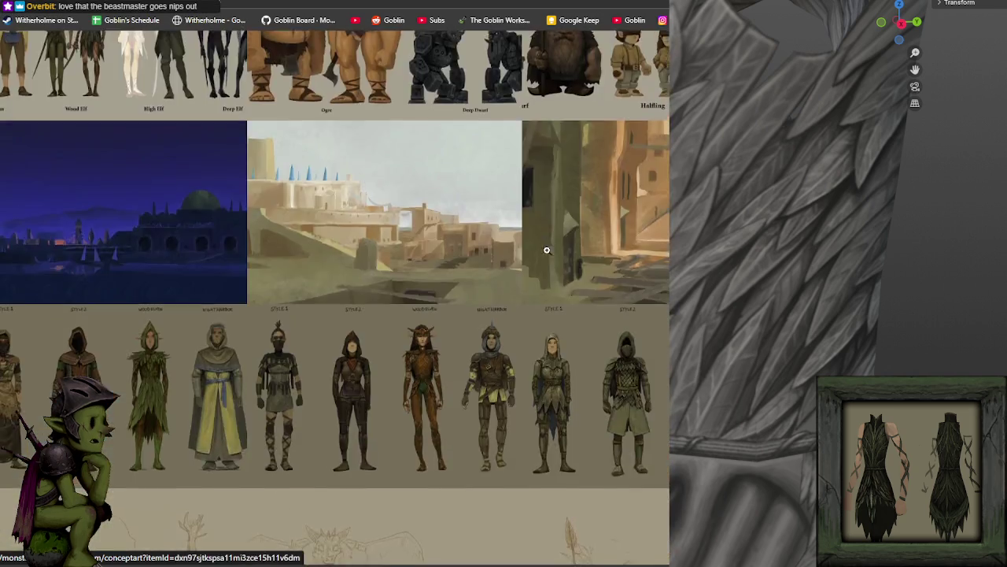
pyautogui.scroll(5, 502, 228)
pyautogui.click(637, 77)
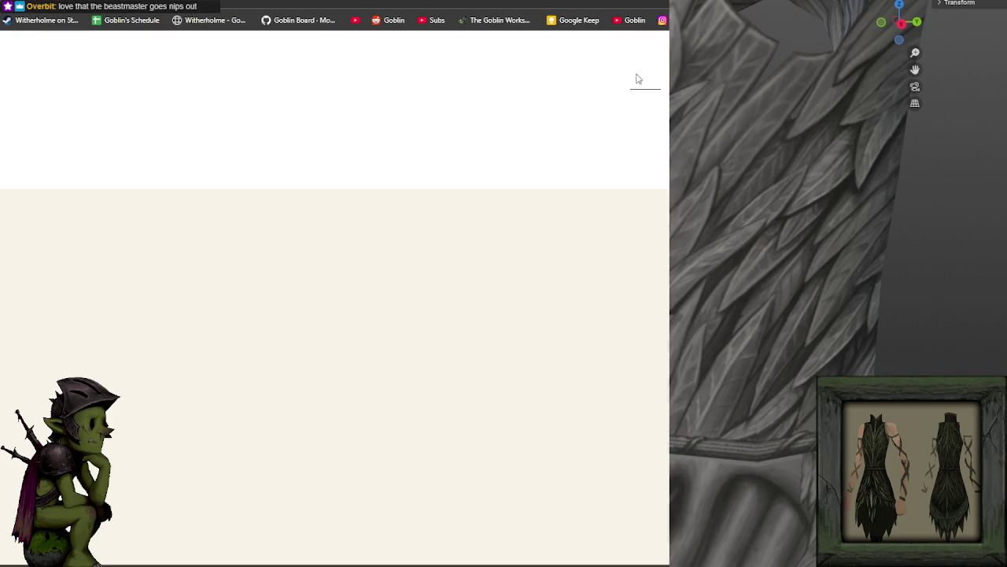
# Step: Scroll the Classes page down to the Beastmaster entry, then return to Photoshop
pyautogui.click(334, 334)
pyautogui.scroll(-6, 350, 268)
pyautogui.scroll(-4, 350, 267)
pyautogui.scroll(-5, 349, 269)
pyautogui.scroll(-3, 350, 269)
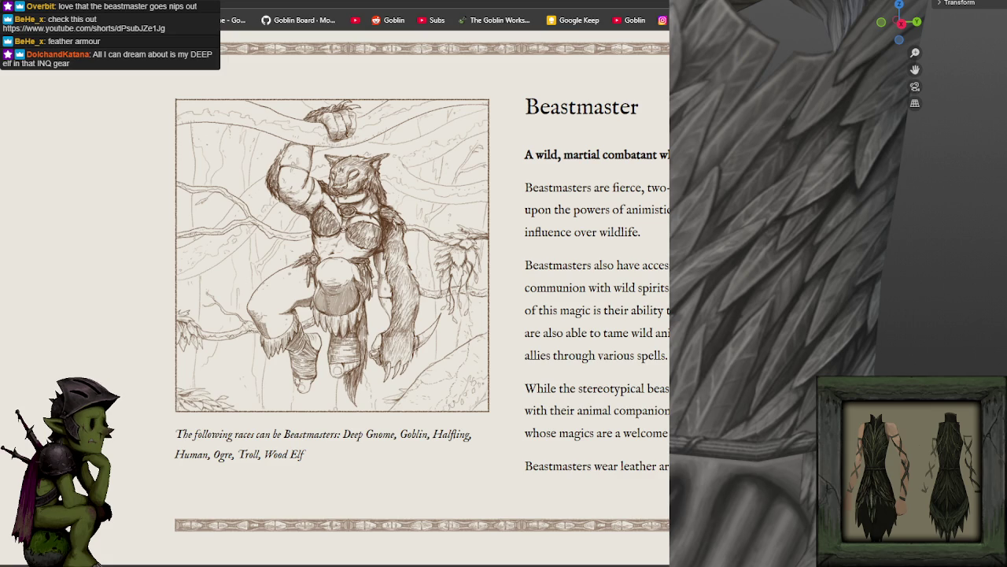
pyautogui.hotkey('alt', 'Tab')
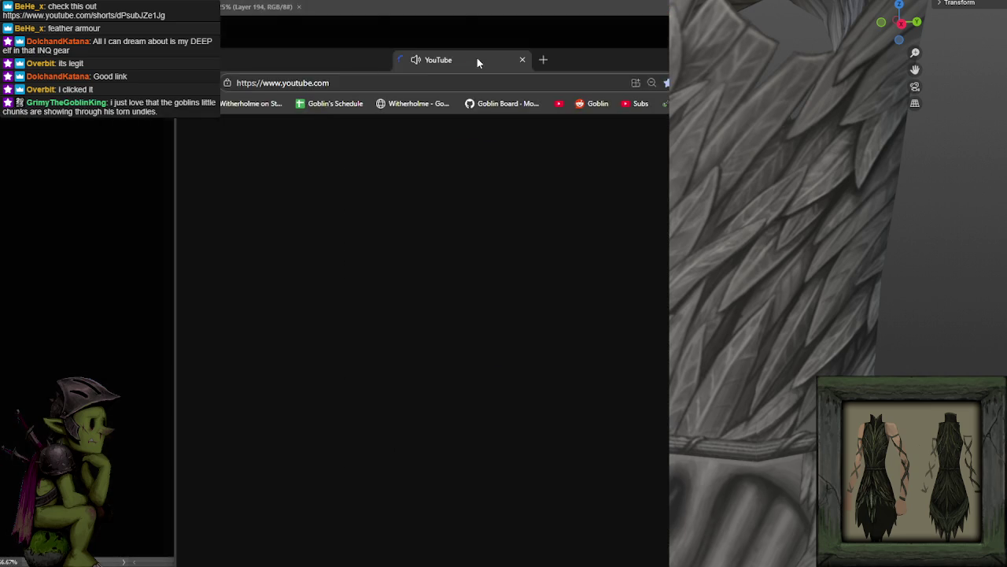
# Step: Bring YouTube forward, load the shared feather-armour Short muted, then return to Photoshop
pyautogui.moveTo(477, 58); pyautogui.dragTo(472, 7)
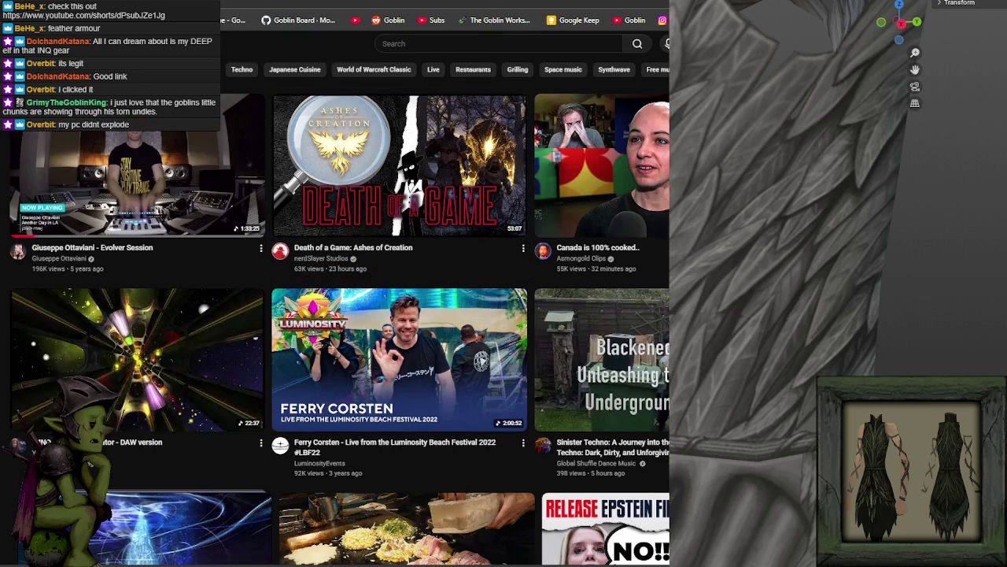
pyautogui.click(310, 2)
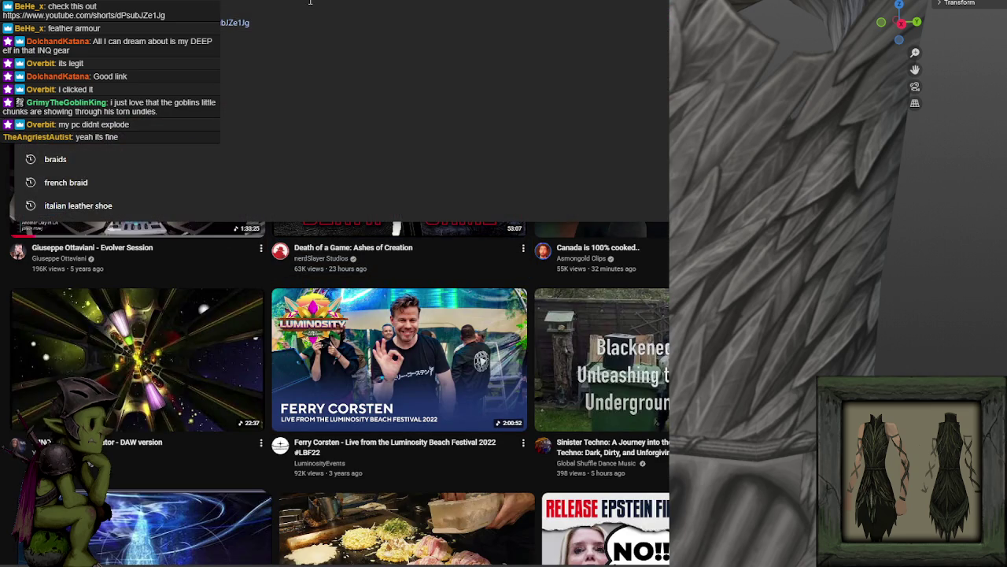
pyautogui.press('Escape')
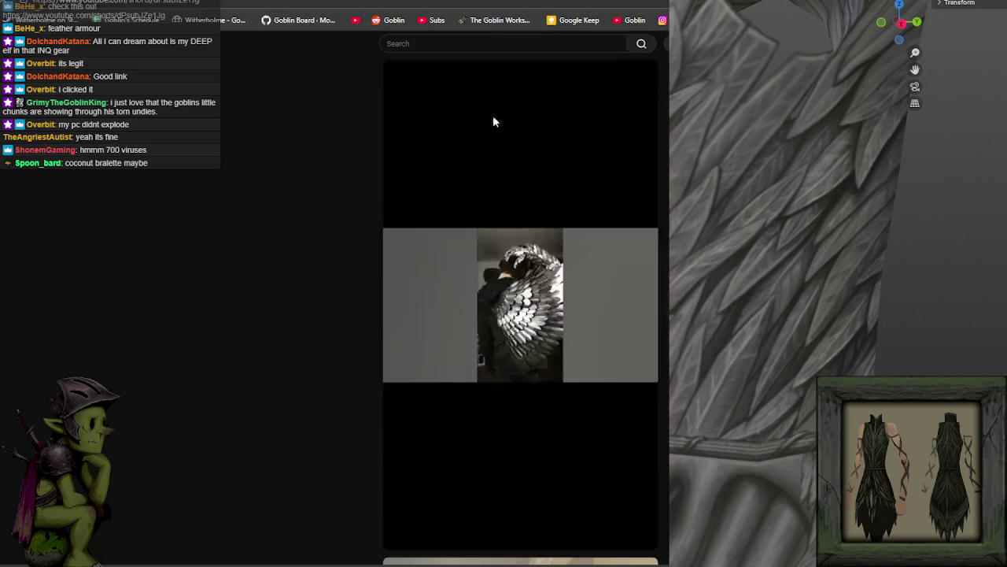
pyautogui.click(428, 79)
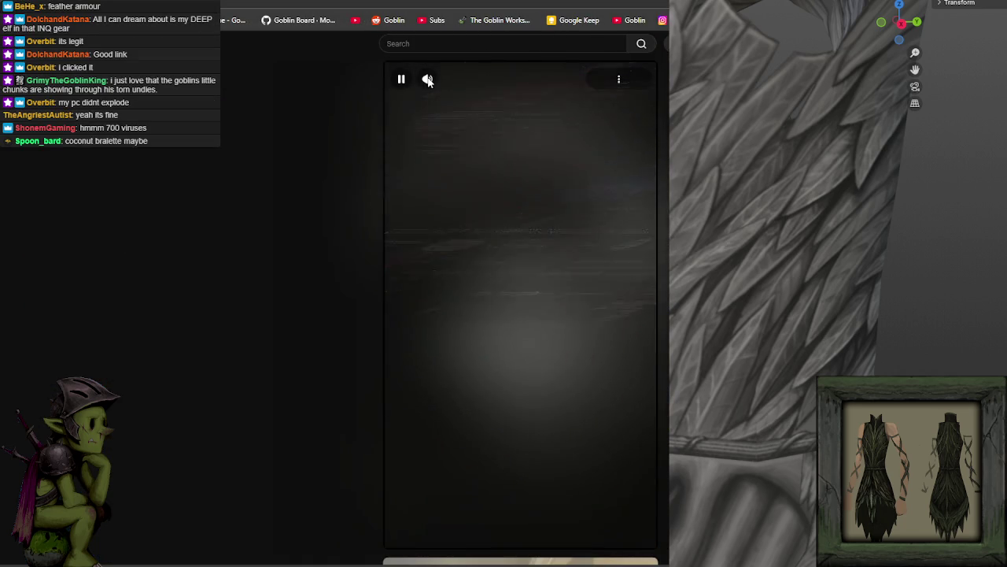
pyautogui.hotkey('alt', 'Left')
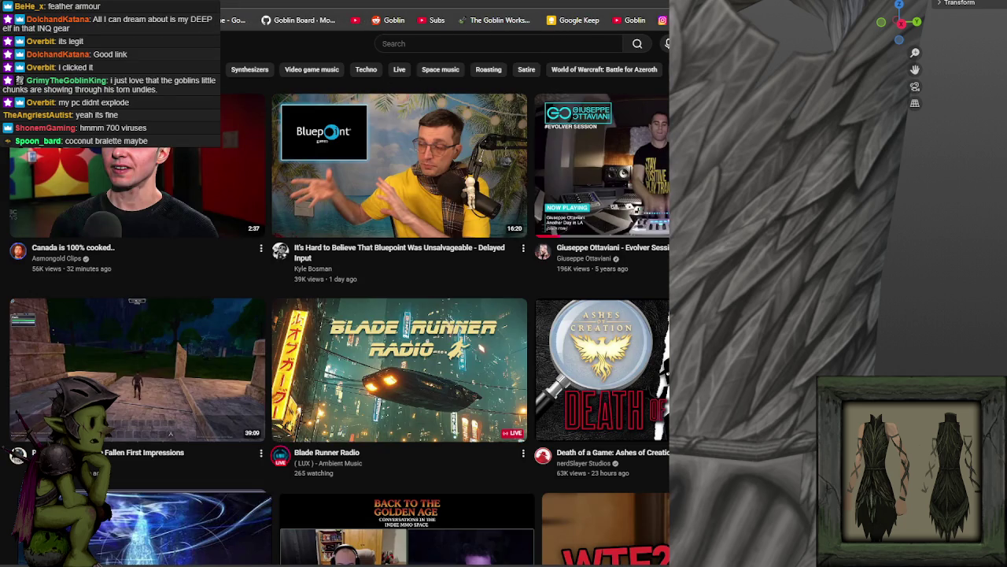
pyautogui.hotkey('alt', 'Tab')
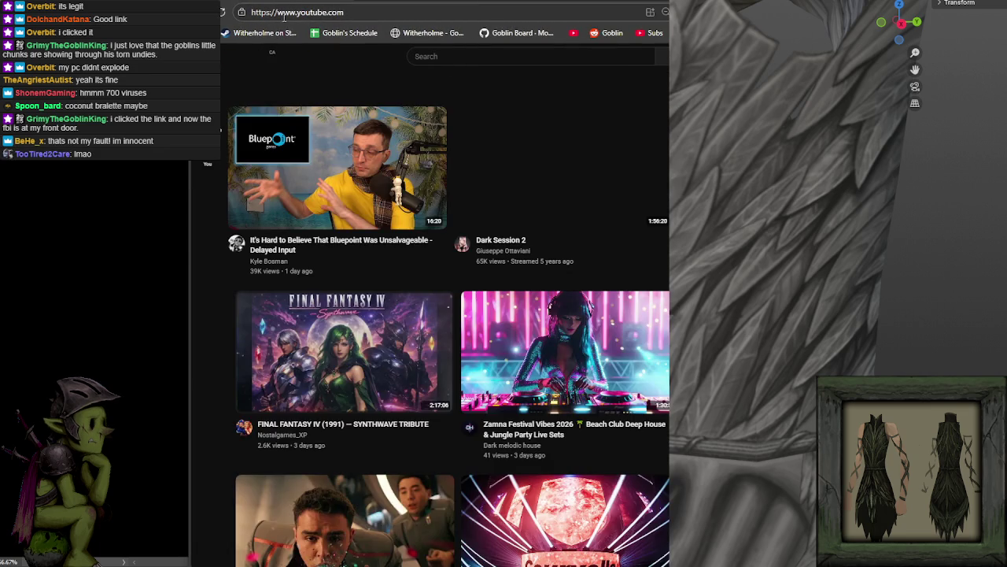
# Step: Reopen the metallic feather-wing Short from its pasted link, then return to Photoshop
pyautogui.hotkey('ctrl', 't')
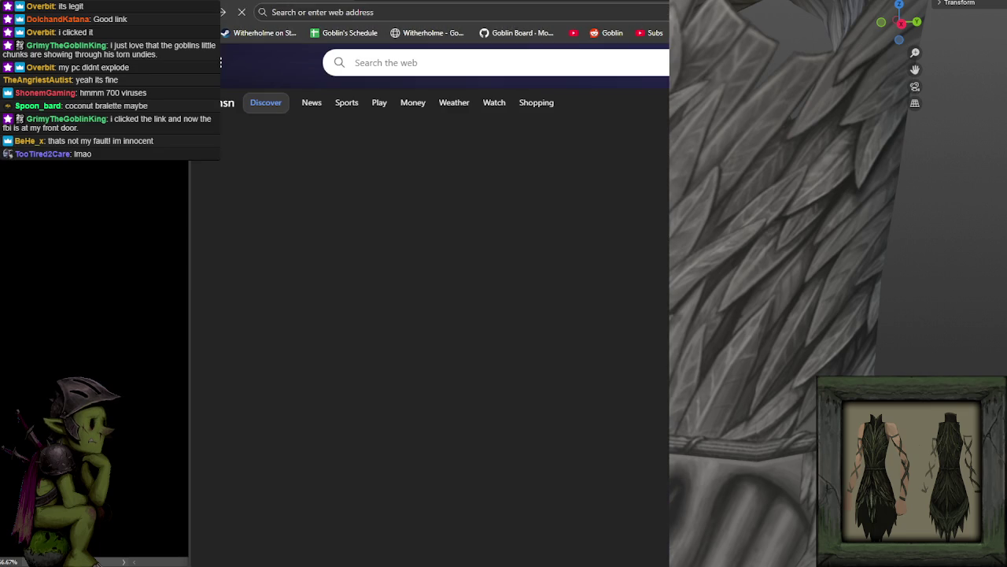
pyautogui.click(225, 12)
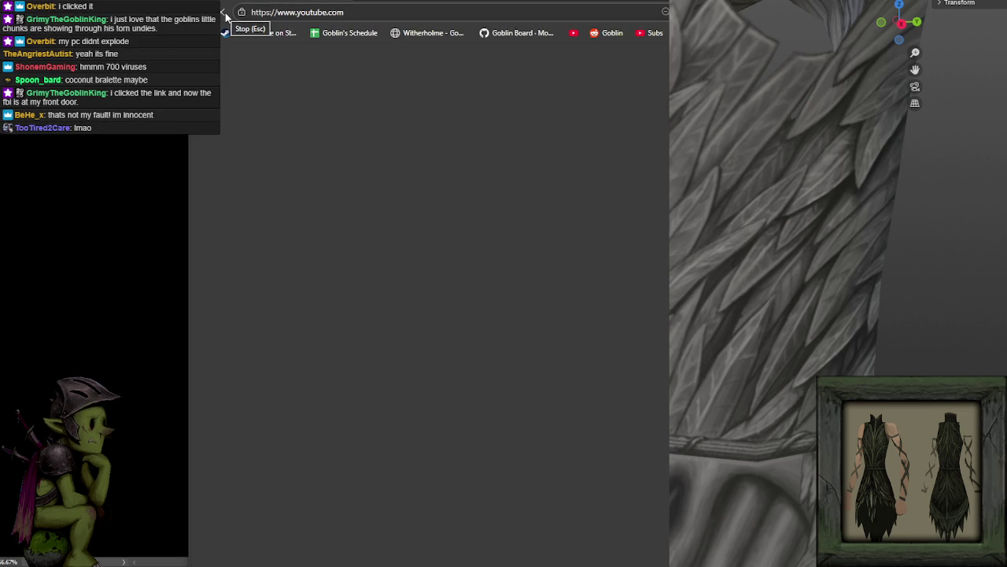
pyautogui.click(364, 13)
pyautogui.write('https://www.youtube.com/shorts/dPsubJZe1Jg')
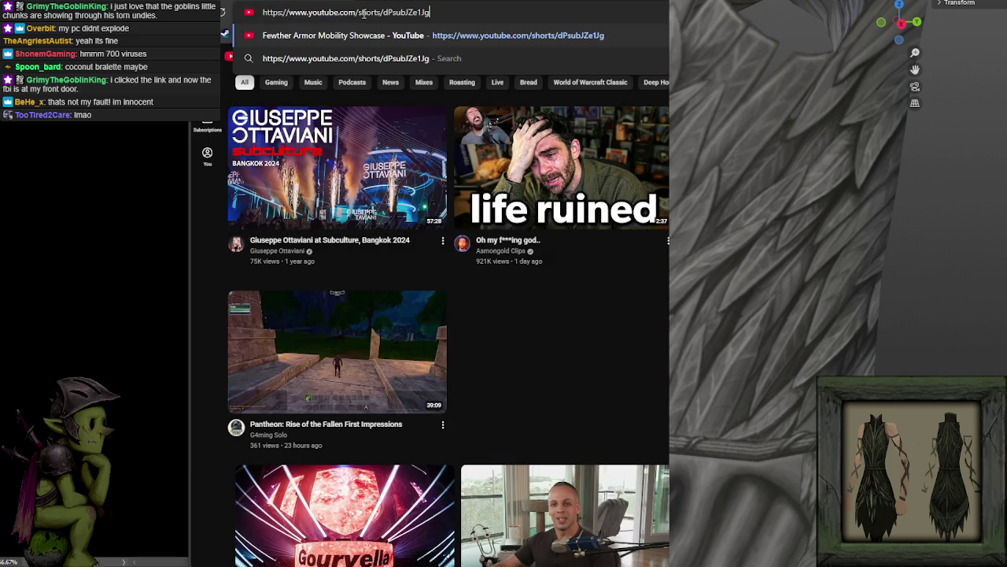
pyautogui.press('Return')
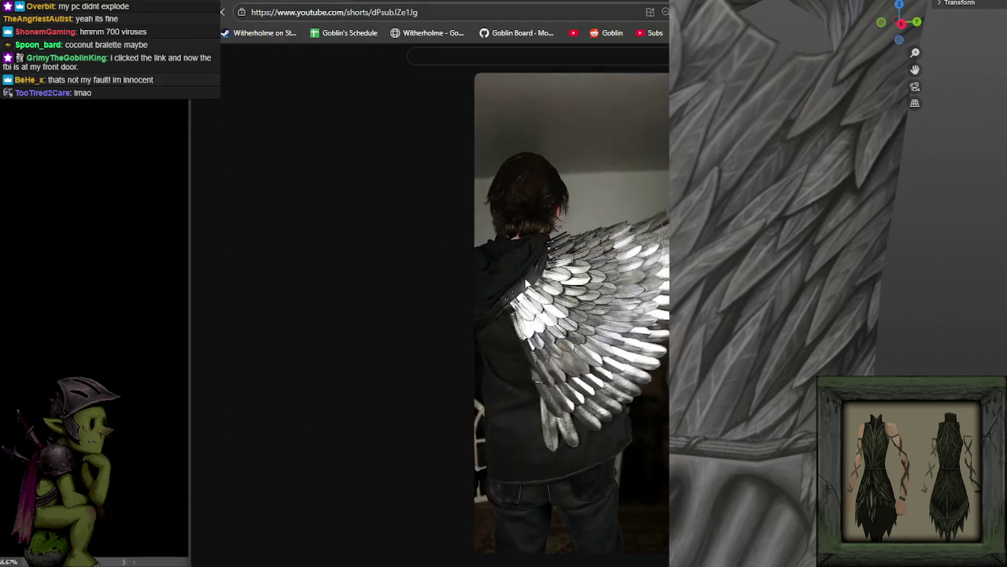
pyautogui.hotkey('alt', 'Left')
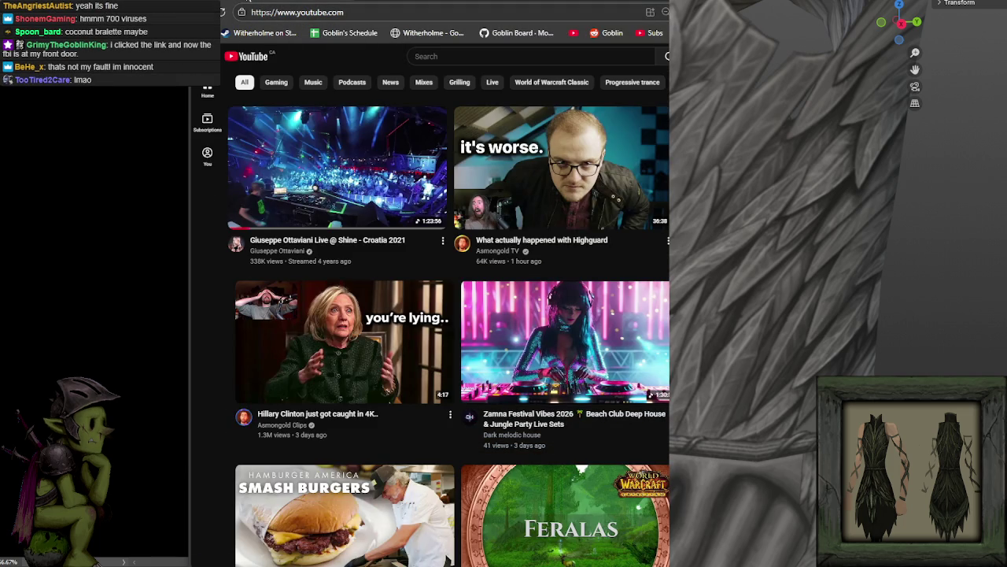
pyautogui.hotkey('alt', 'Tab')
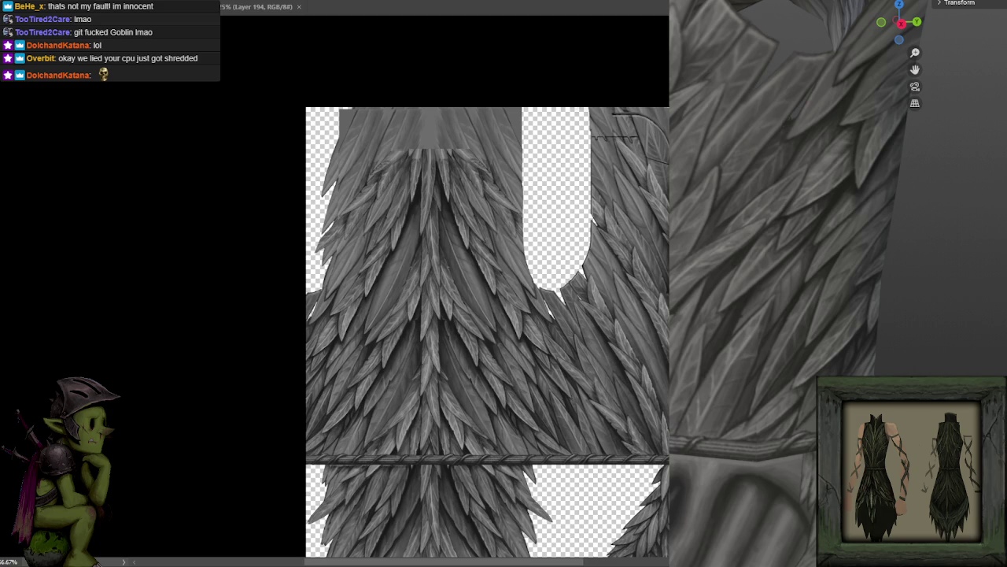
# Step: Orbit the robe preview and snap it to front view
pyautogui.scroll(-1, 626, 326)
pyautogui.scroll(1, 551, 197)
pyautogui.moveTo(756, 276); pyautogui.dragTo(798, 329)
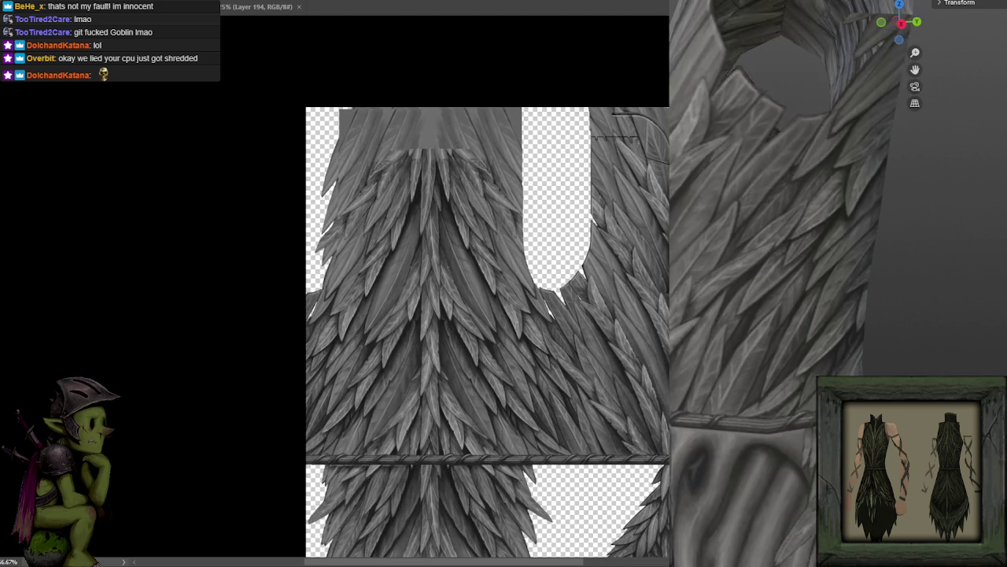
pyautogui.press('KP_1')
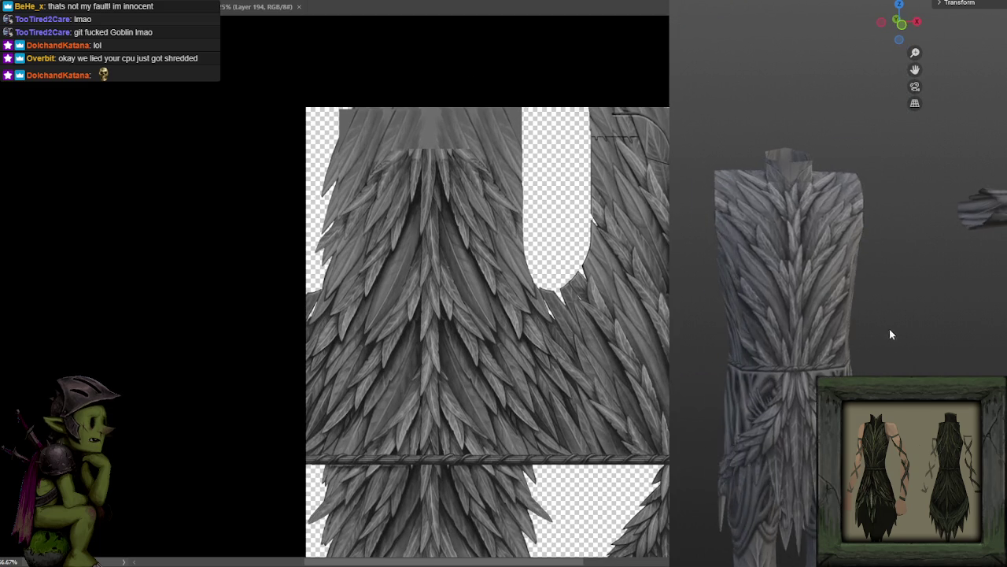
# Step: Zoom into the robe's chest and view the texture at 100%, showing its upper right
pyautogui.scroll(2, 874, 327)
pyautogui.scroll(1, 870, 368)
pyautogui.scroll(1, 871, 367)
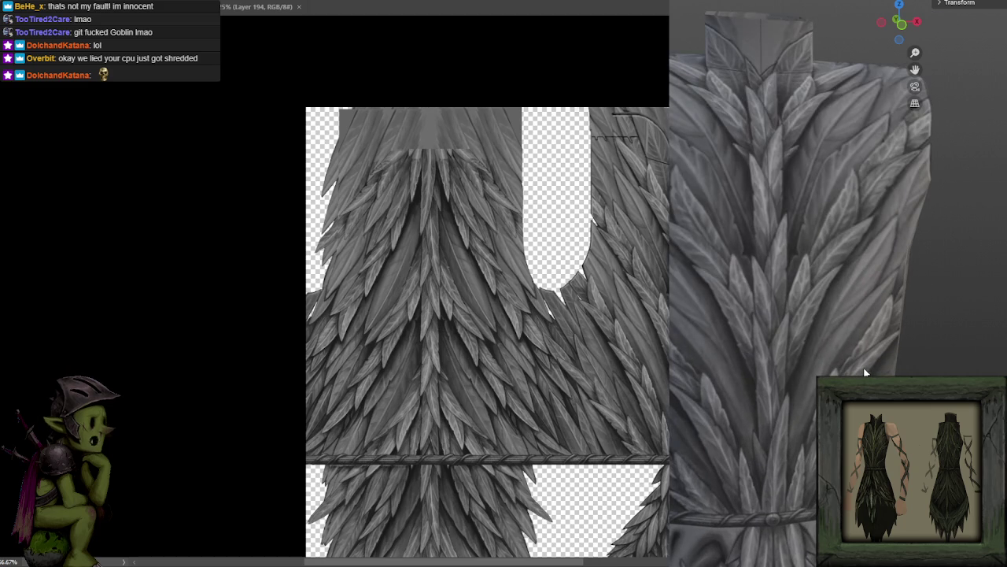
pyautogui.press('ctrl')
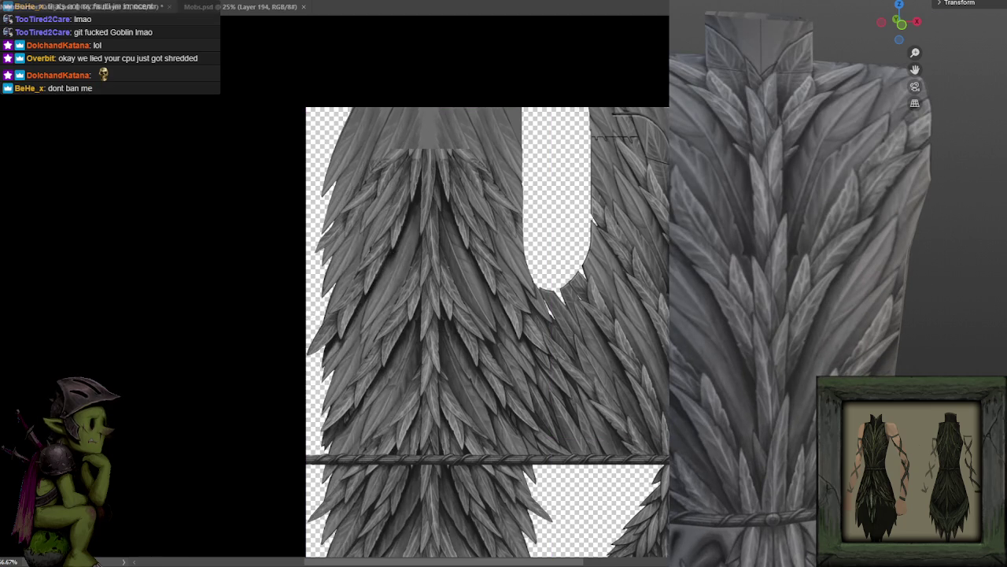
pyautogui.hotkey('ctrl', '+')
pyautogui.moveTo(412, 467); pyautogui.dragTo(483, 166)
# Step: Pan the texture, turn the robe model, and marquee-inspect the lower feather tassel
pyautogui.moveTo(494, 248); pyautogui.dragTo(509, 197)
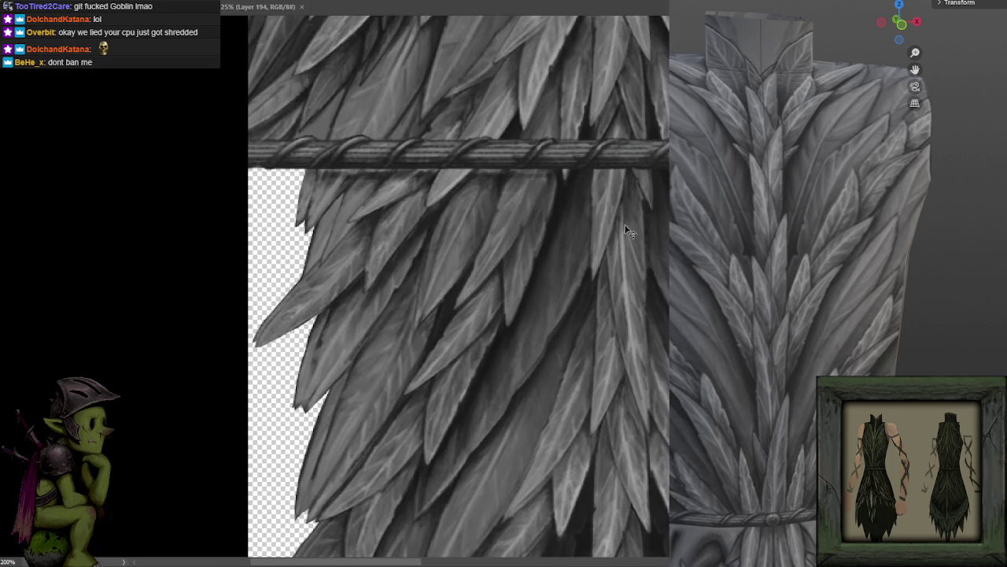
pyautogui.moveTo(625, 225)
pyautogui.mouseDown()
pyautogui.moveTo(634, 232)
pyautogui.moveTo(621, 236)
pyautogui.mouseUp()
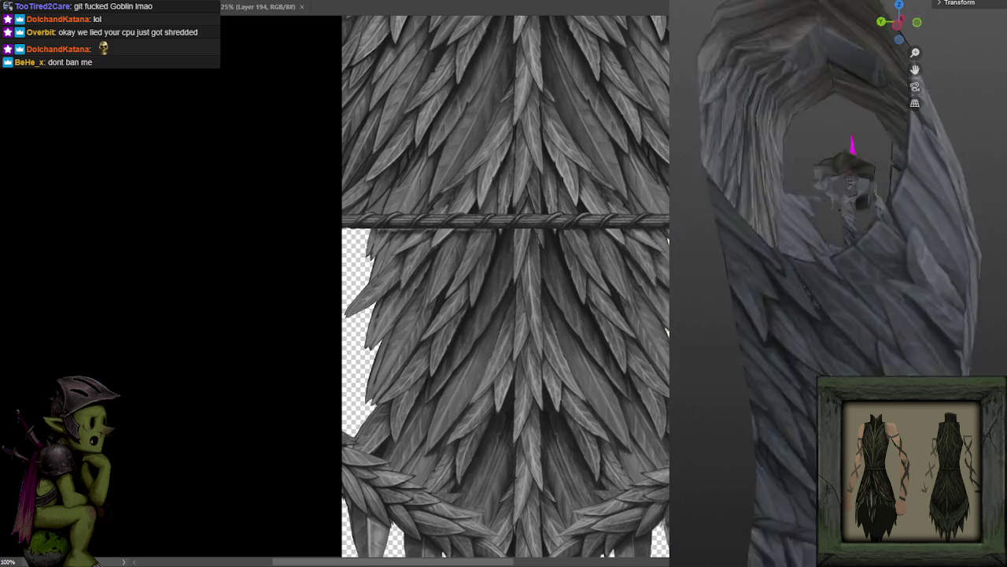
pyautogui.moveTo(752, 267); pyautogui.dragTo(741, 272)
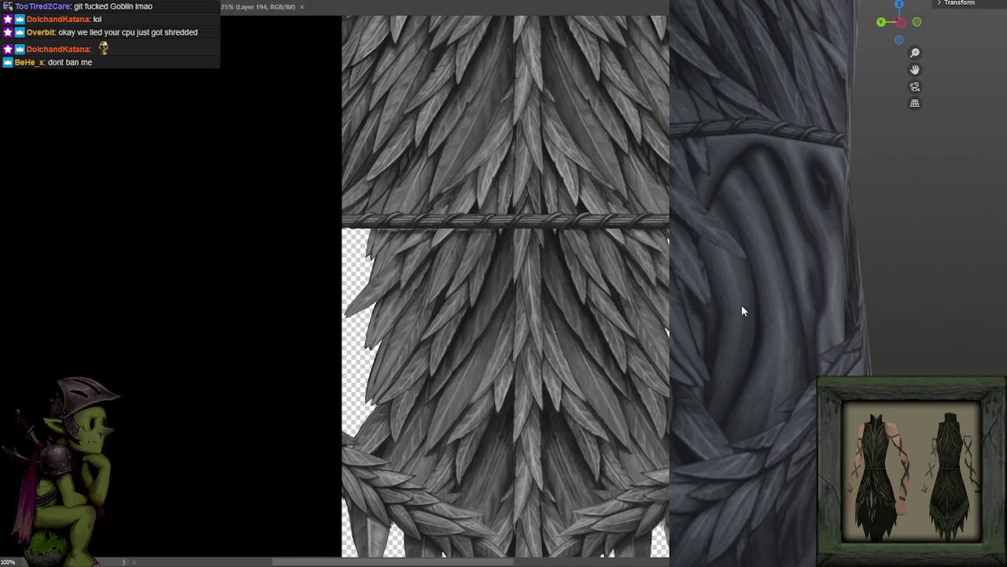
pyautogui.moveTo(742, 308)
pyautogui.mouseDown()
pyautogui.moveTo(669, 319)
pyautogui.moveTo(794, 323)
pyautogui.moveTo(767, 315)
pyautogui.moveTo(787, 324)
pyautogui.moveTo(790, 343)
pyautogui.mouseUp()
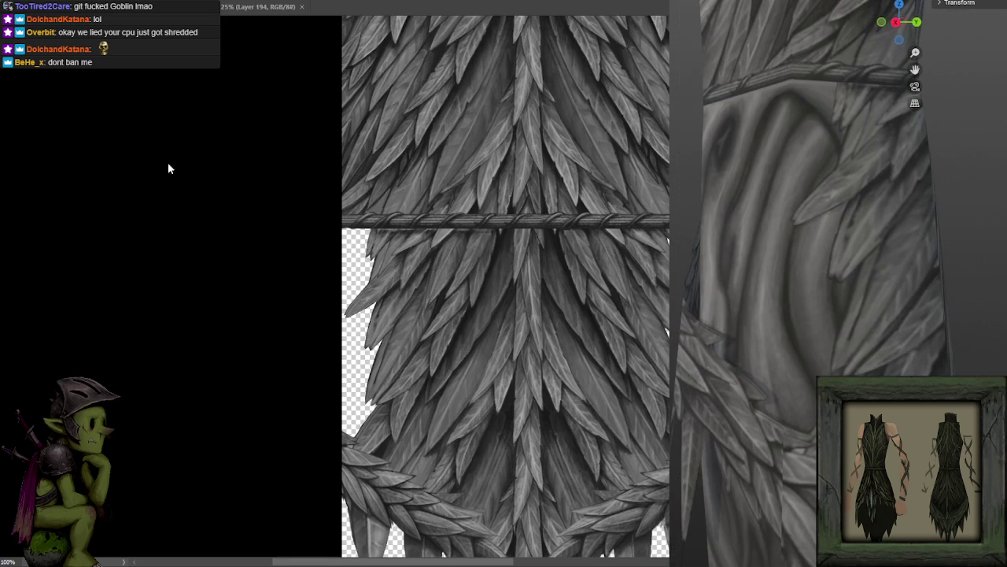
pyautogui.moveTo(396, 344); pyautogui.dragTo(385, 246)
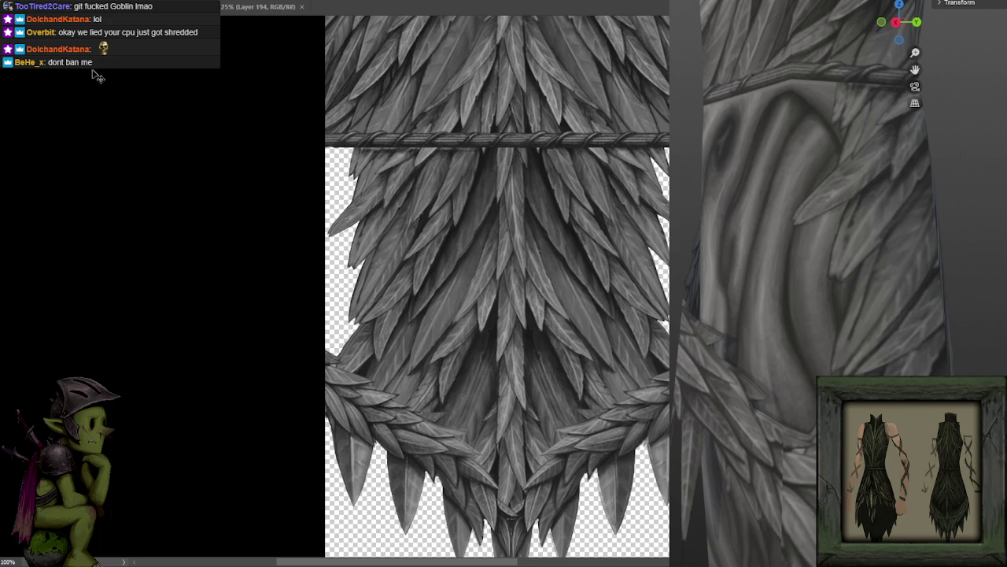
pyautogui.moveTo(294, 148)
pyautogui.mouseDown()
pyautogui.moveTo(535, 497)
pyautogui.moveTo(510, 539)
pyautogui.mouseUp()
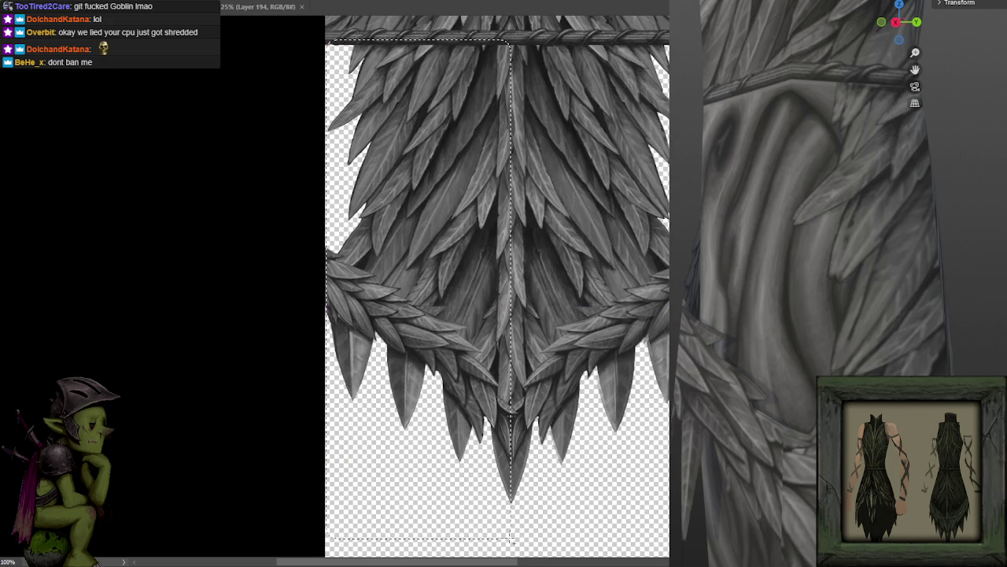
pyautogui.hotkey('ctrl', 'd')
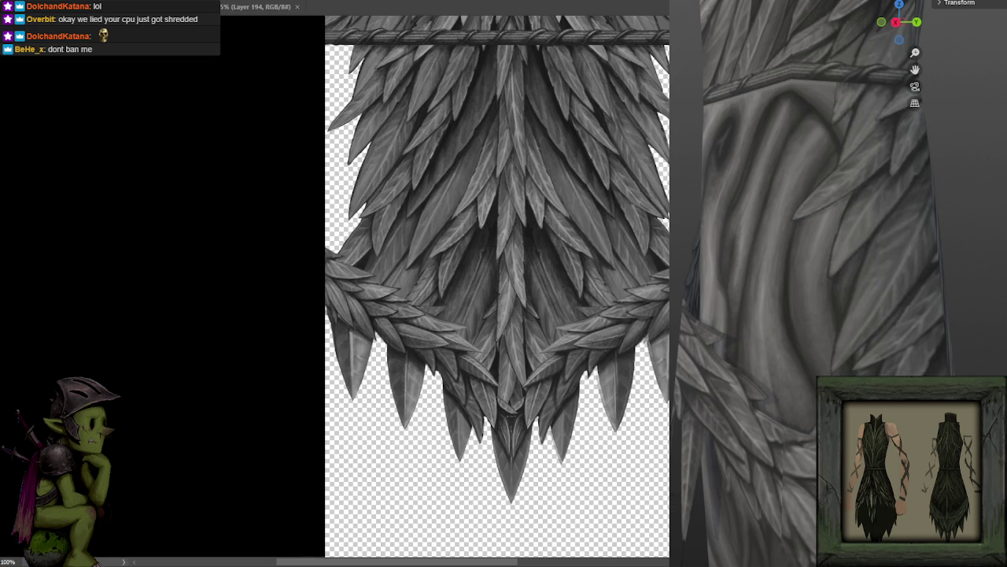
# Step: Zoom out and marquee the whole V-shaped tassel under the rope belt
pyautogui.hotkey('ctrl', '-')
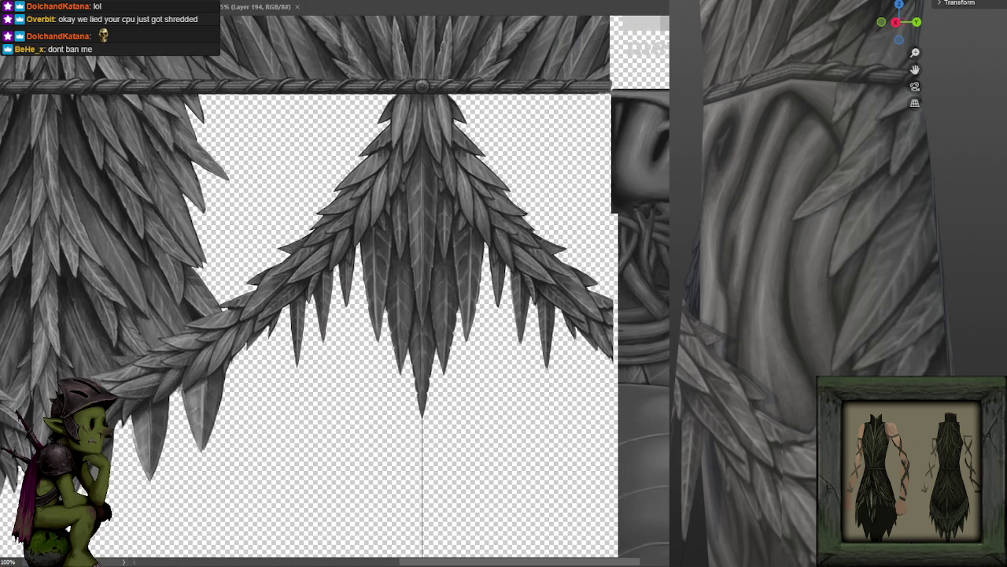
pyautogui.moveTo(708, 473); pyautogui.dragTo(424, 96)
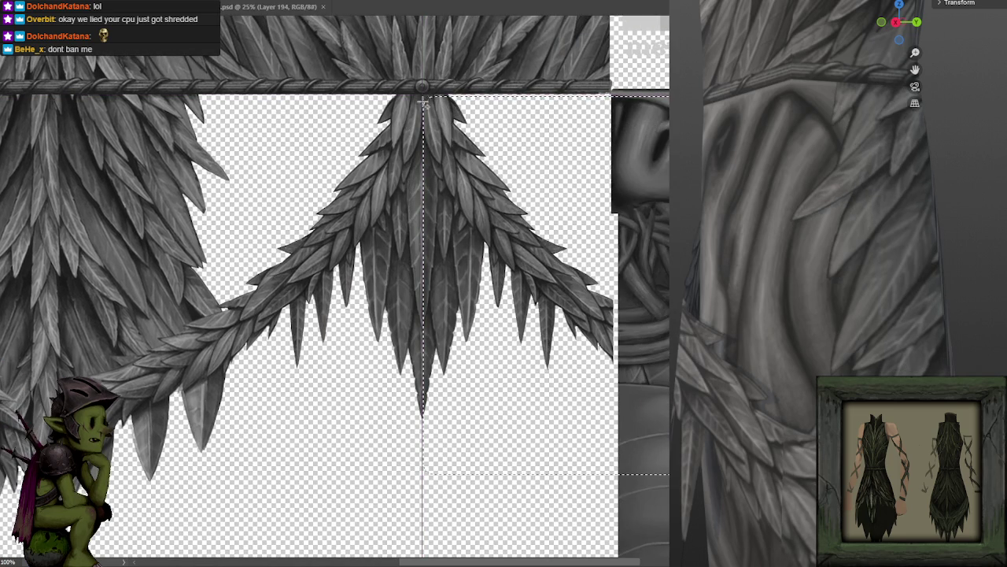
pyautogui.hotkey('ctrl', 'd')
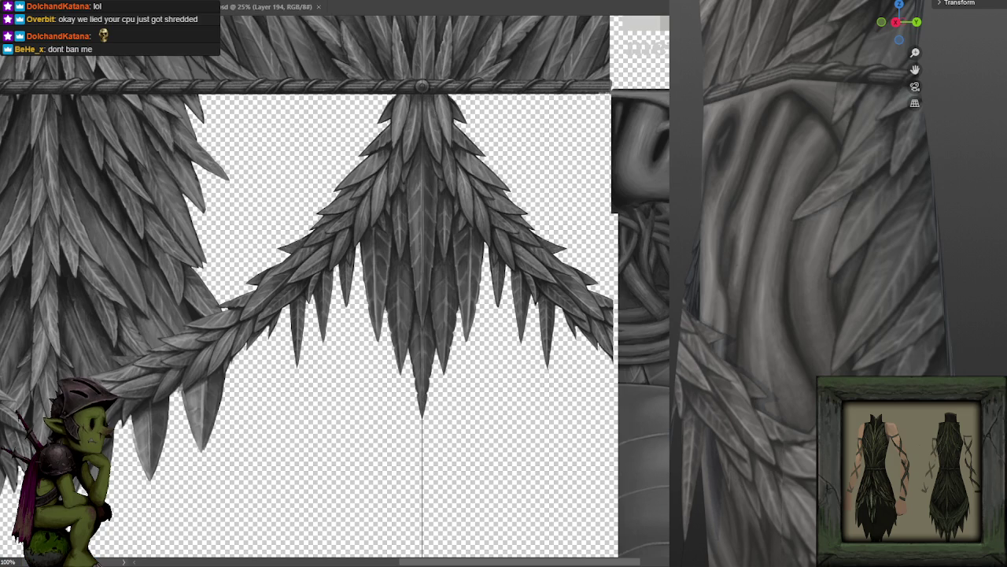
# Step: Turn the 3D robe preview to front view, zoomed in and slightly tilted
pyautogui.press('KP_1')
pyautogui.moveTo(787, 377); pyautogui.dragTo(803, 394)
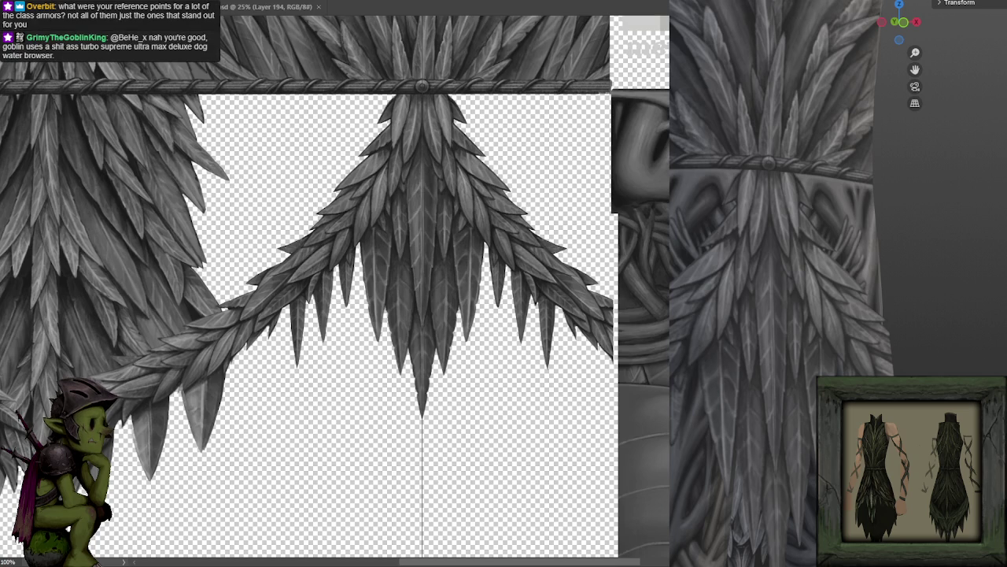
pyautogui.moveTo(787, 354)
pyautogui.mouseDown()
pyautogui.moveTo(801, 364)
pyautogui.moveTo(760, 362)
pyautogui.moveTo(784, 371)
pyautogui.moveTo(958, 364)
pyautogui.moveTo(941, 350)
pyautogui.moveTo(830, 359)
pyautogui.moveTo(888, 368)
pyautogui.mouseUp()
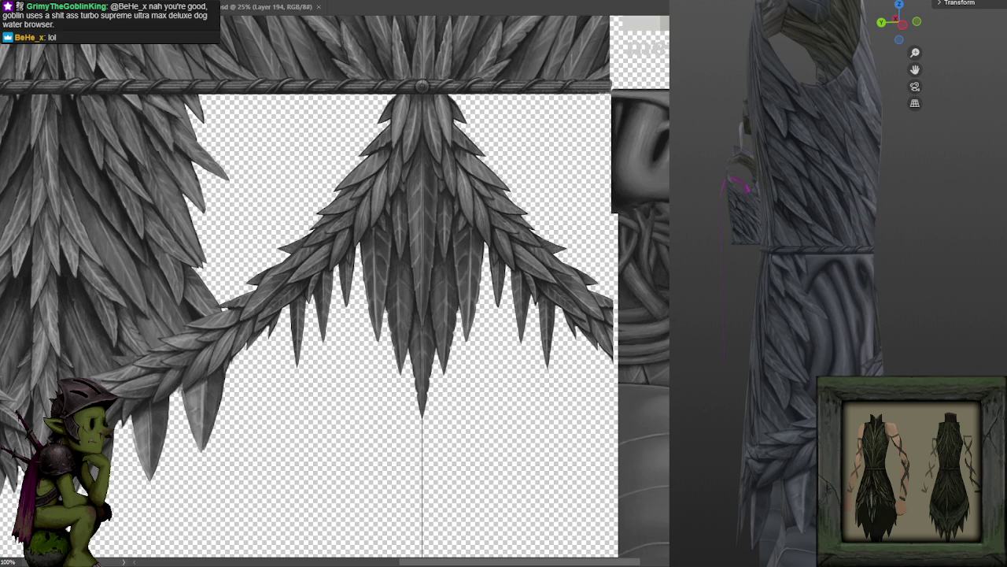
# Step: Orbit the robe preview round to its back to check the feather wrap
pyautogui.moveTo(732, 292); pyautogui.dragTo(691, 309)
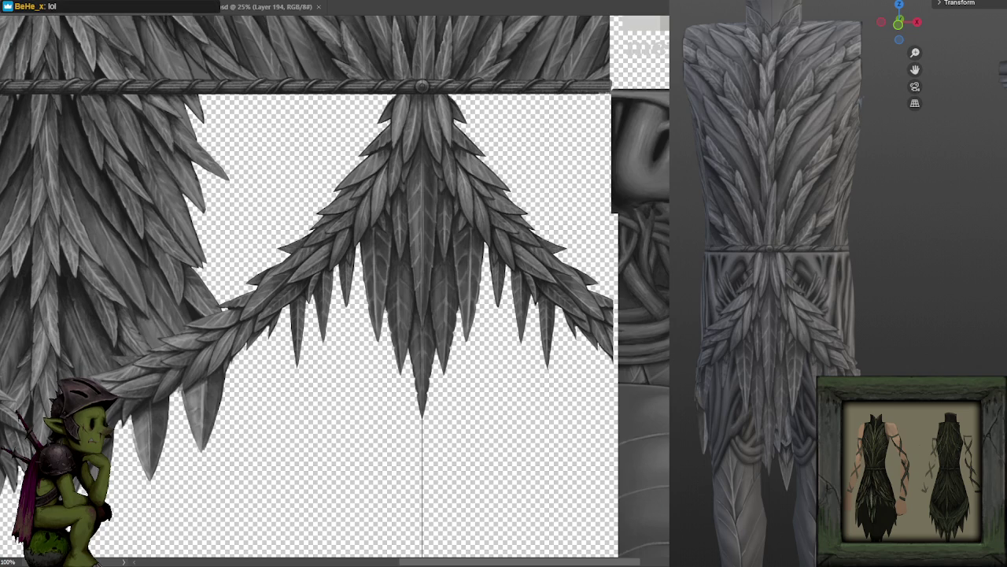
pyautogui.scroll(2, 510, 142)
pyautogui.scroll(-1, 510, 141)
pyautogui.scroll(-2, 510, 147)
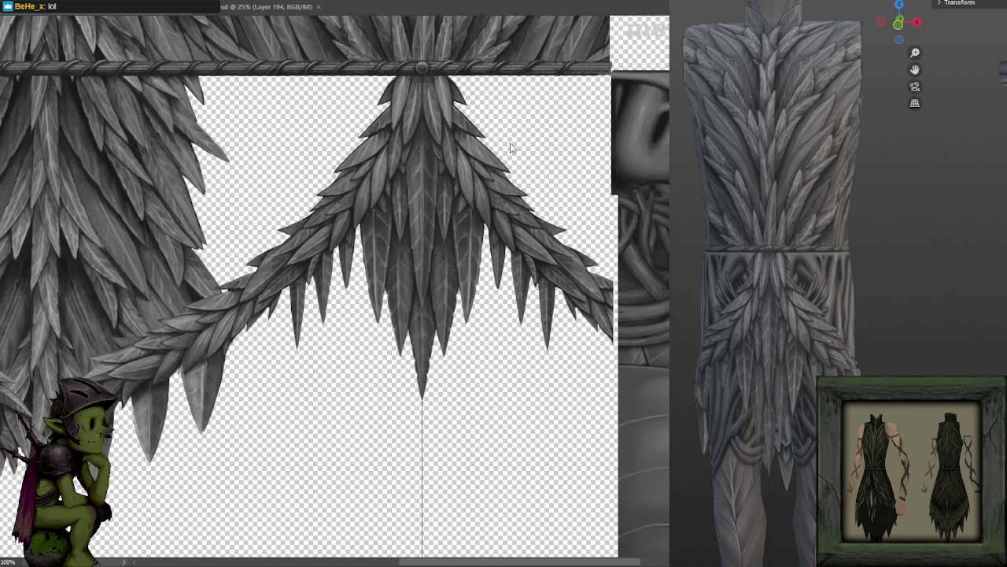
pyautogui.scroll(1, 509, 147)
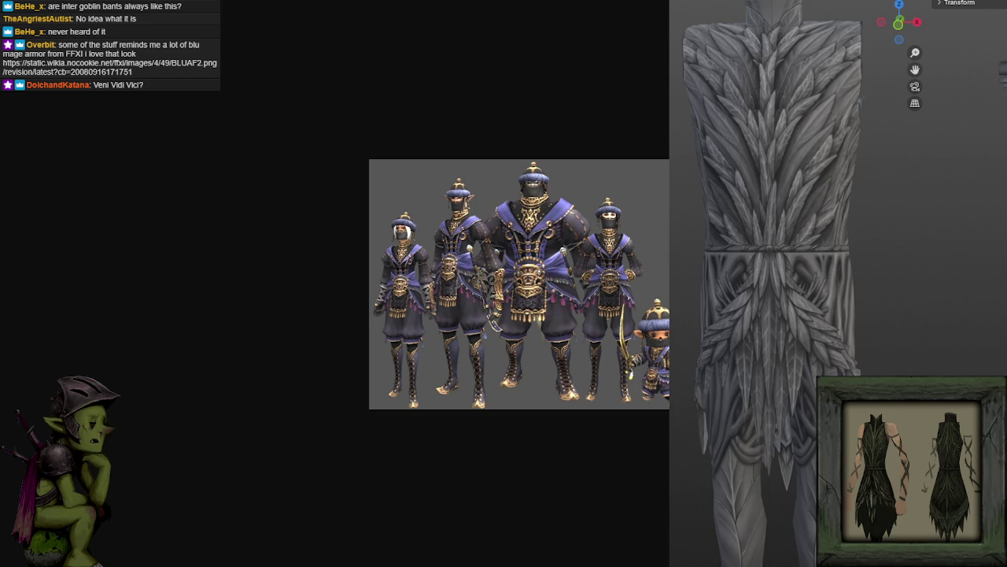
# Step: Close the armor reference picture, bring back the texture, then switch to the Monsters & Memories site
pyautogui.press('Escape')
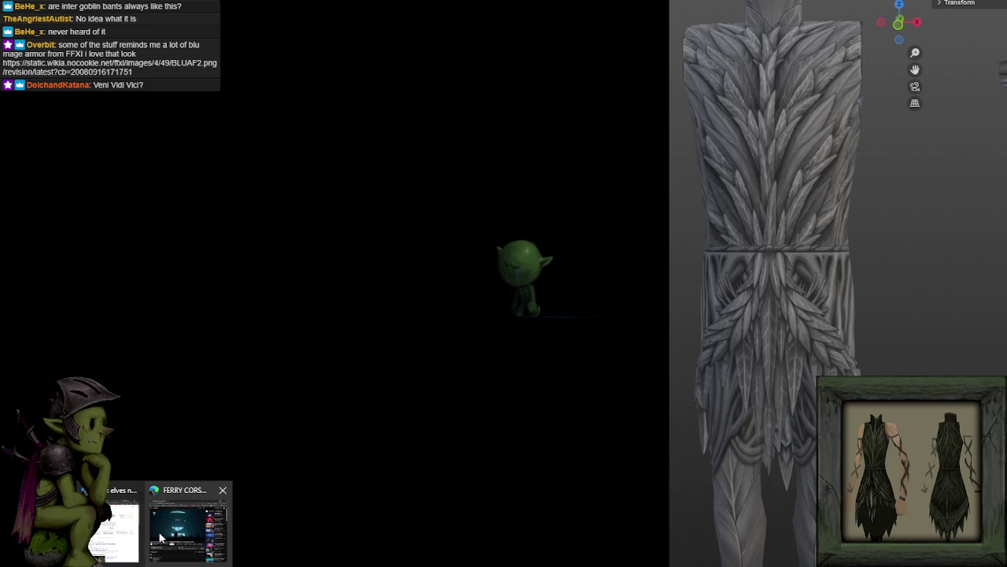
pyautogui.click(109, 525)
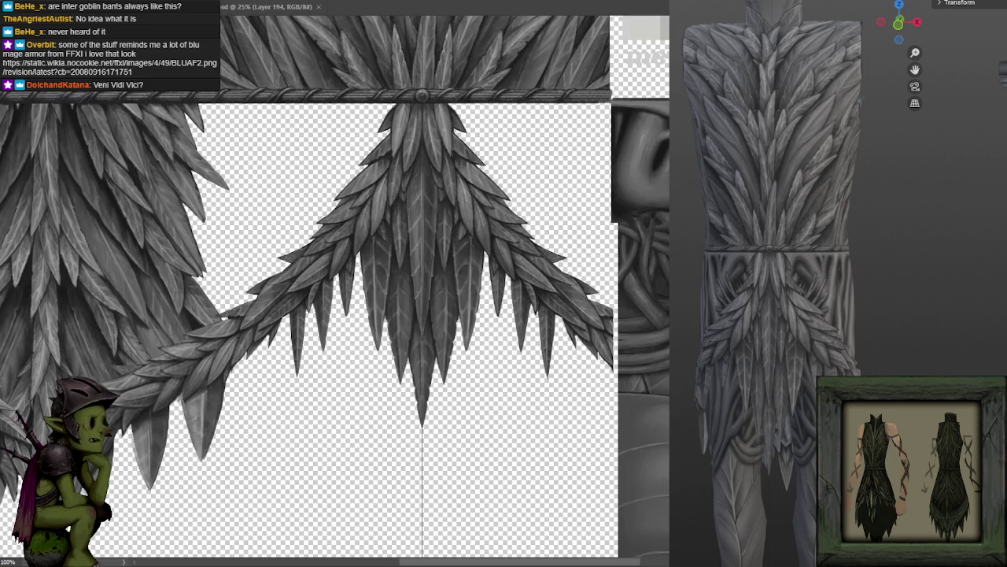
pyautogui.hotkey('alt', 'Tab')
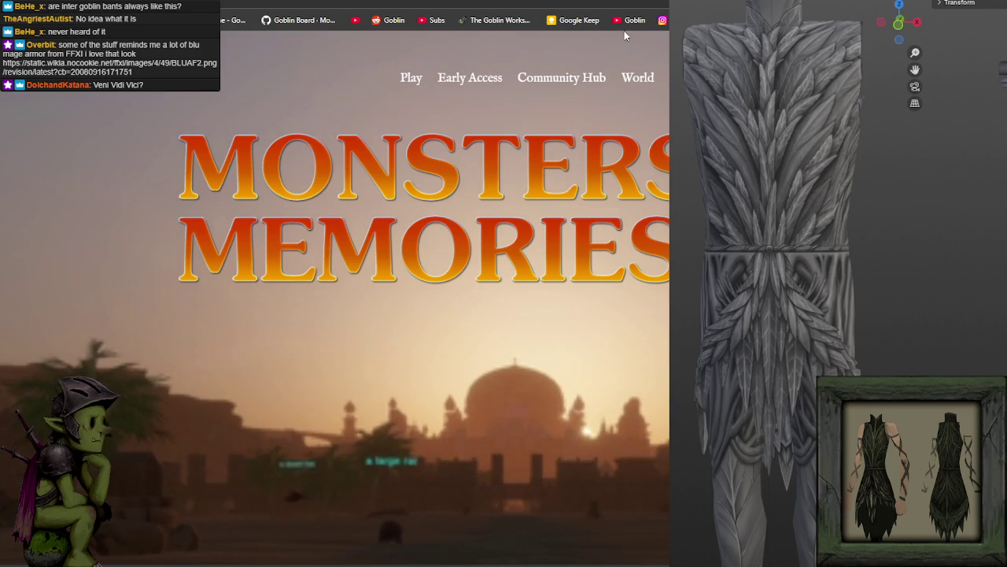
# Step: Open the site's Media section and scroll through the Concept Art gallery
pyautogui.click(638, 77)
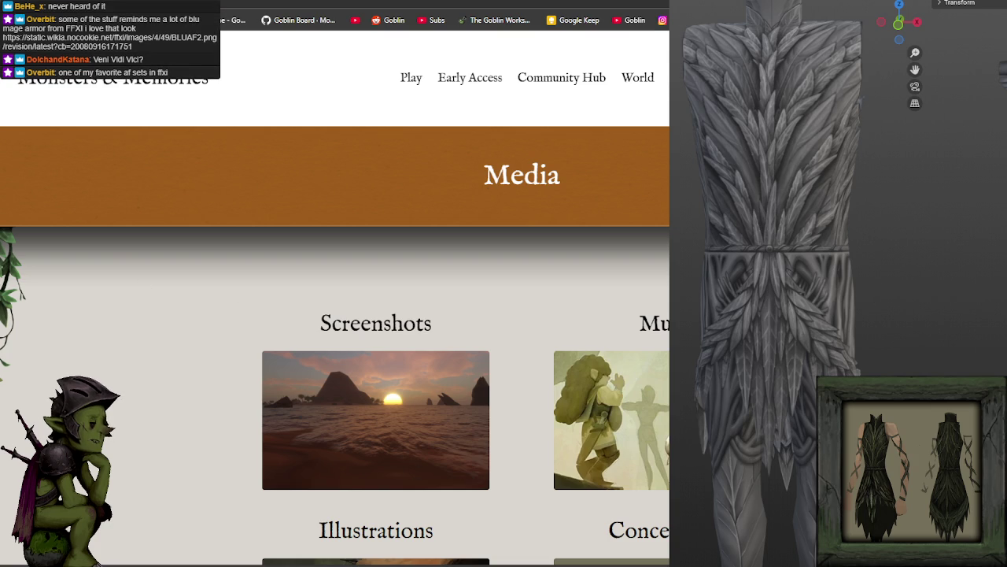
pyautogui.scroll(-4, 394, 315)
pyautogui.click(666, 342)
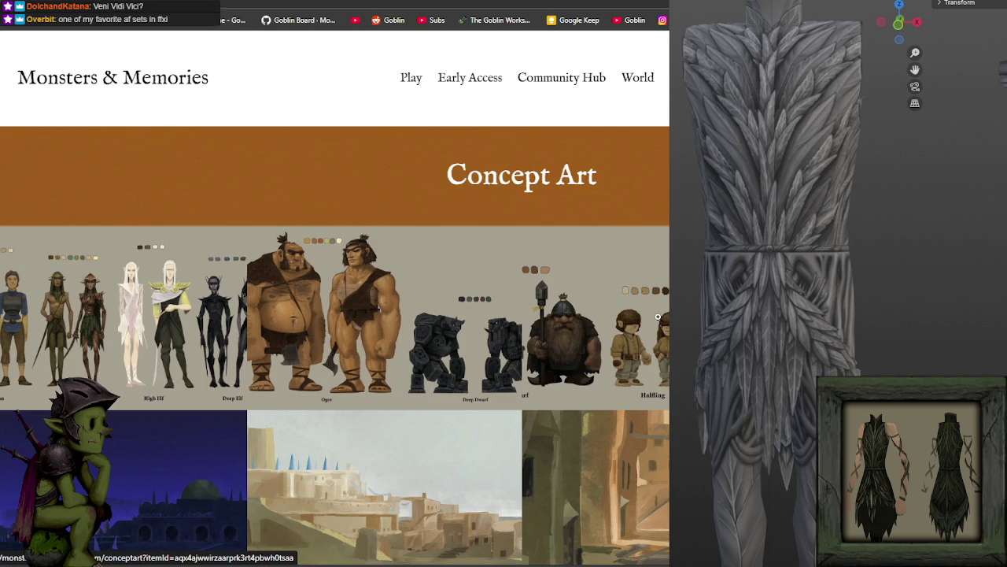
pyautogui.scroll(-4, 616, 262)
pyautogui.scroll(-3, 617, 260)
pyautogui.scroll(-3, 619, 259)
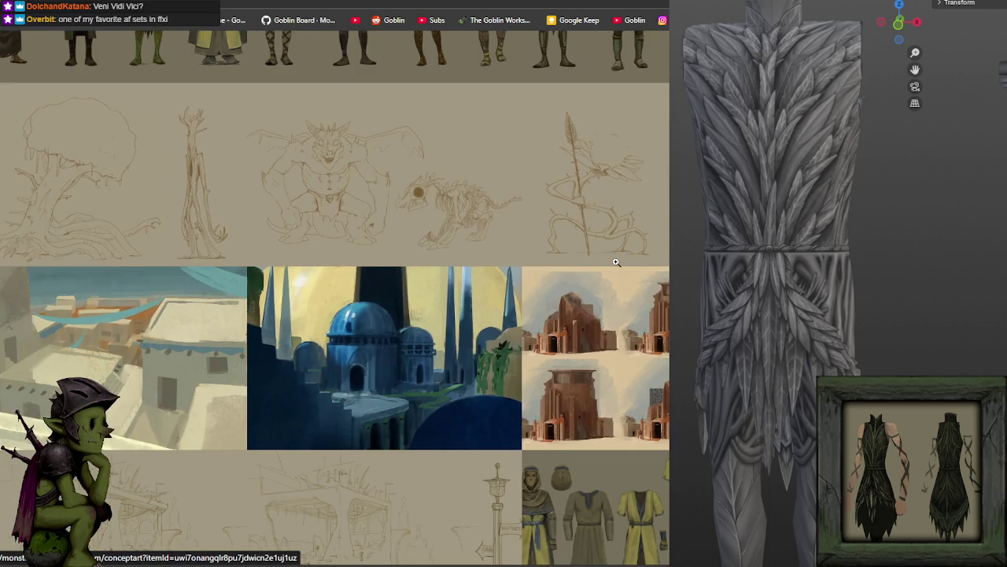
pyautogui.scroll(6, 606, 269)
pyautogui.scroll(-3, 595, 279)
pyautogui.scroll(-3, 595, 278)
pyautogui.scroll(-6, 595, 278)
pyautogui.scroll(4, 650, 330)
# Step: Enlarge the yellow-robe sheet, page through the leather and other armor sheets, then return to Photoshop
pyautogui.click(650, 331)
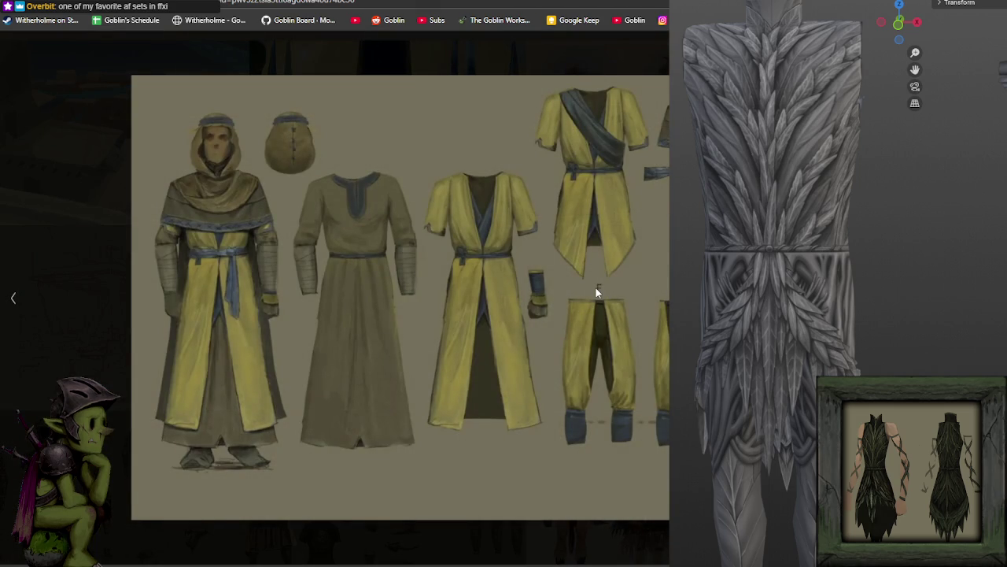
pyautogui.press('Right')
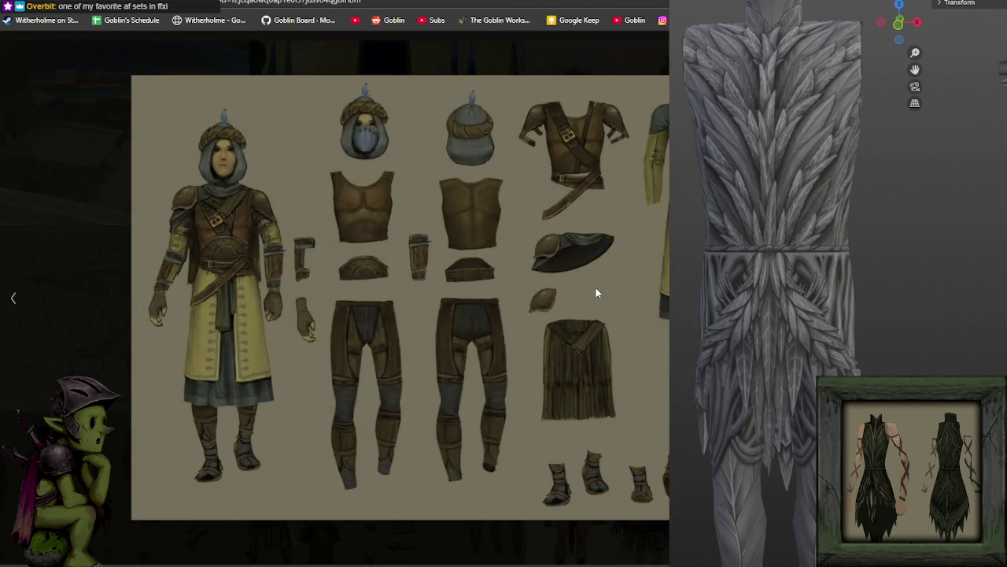
pyautogui.press('Right')
pyautogui.press('Right')
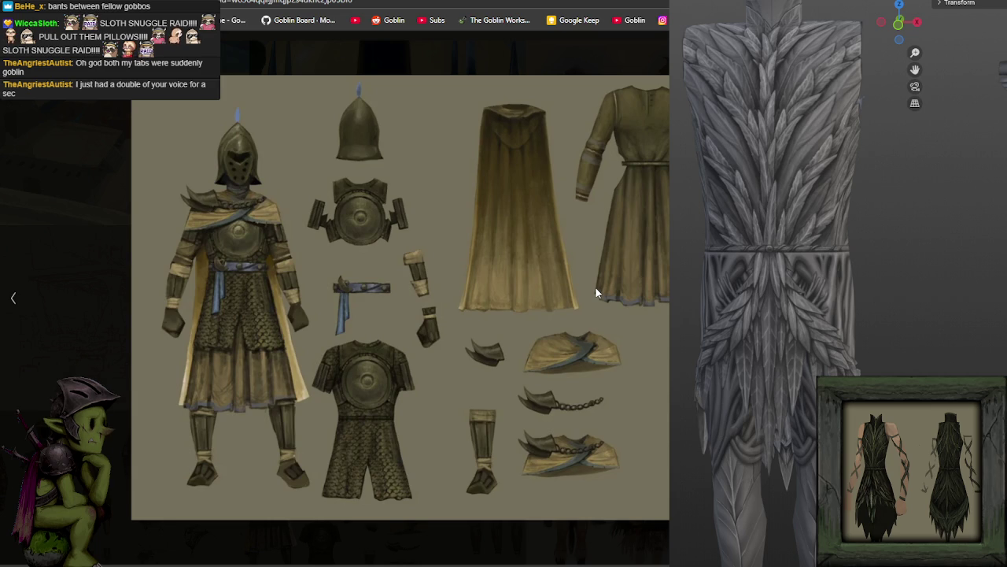
pyautogui.press('Right')
pyautogui.press('Right')
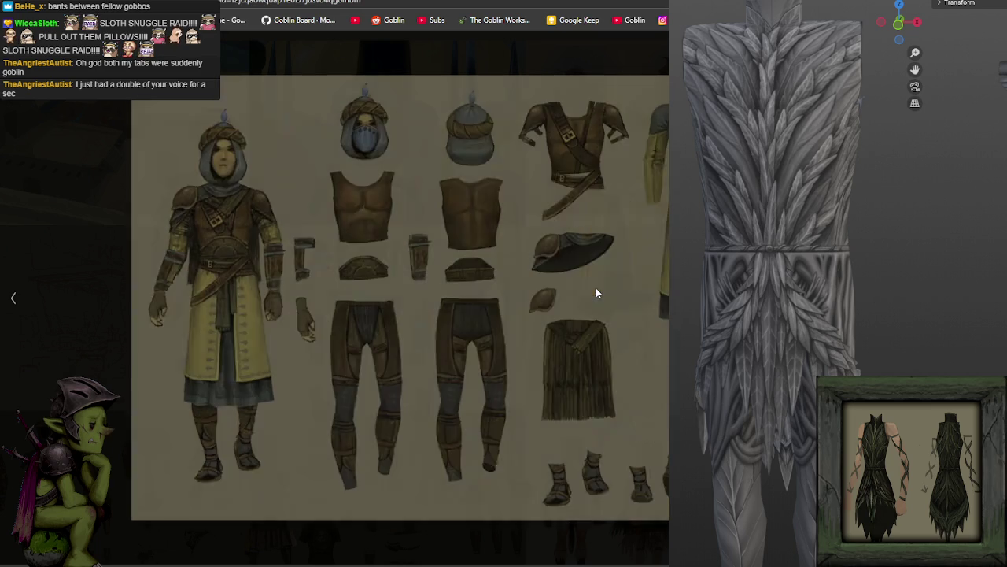
pyautogui.press('Right')
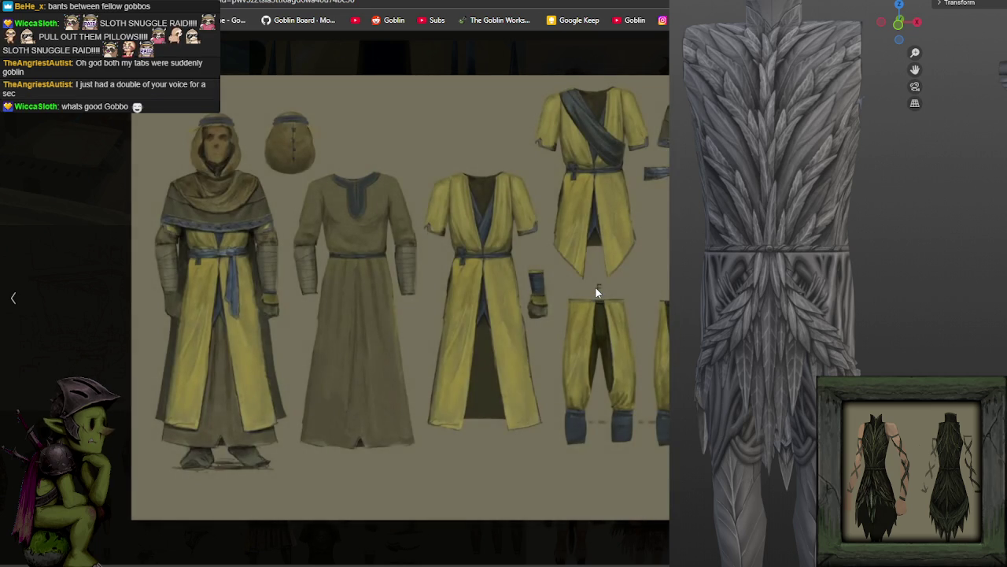
pyautogui.press('Right')
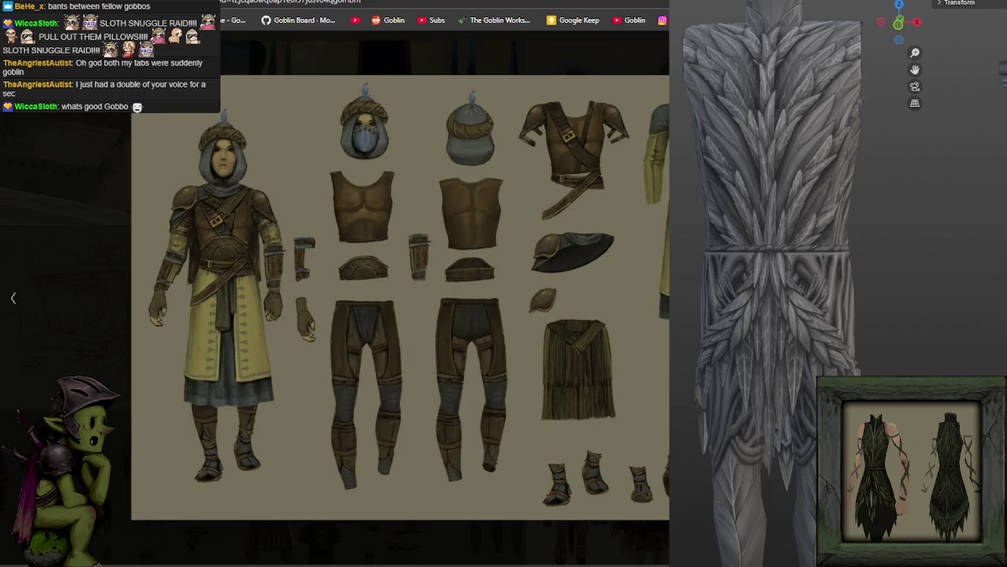
pyautogui.hotkey('alt', 'Tab')
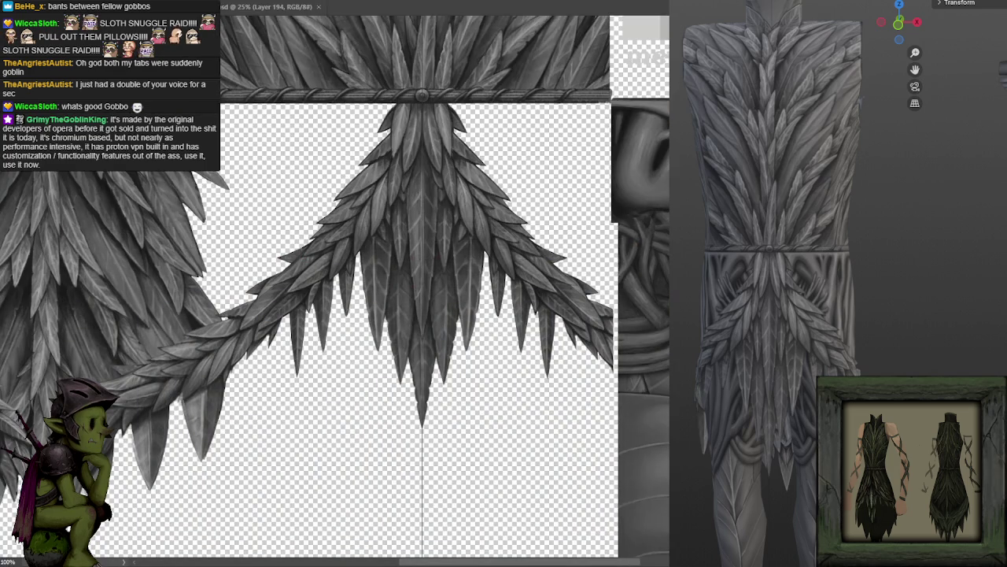
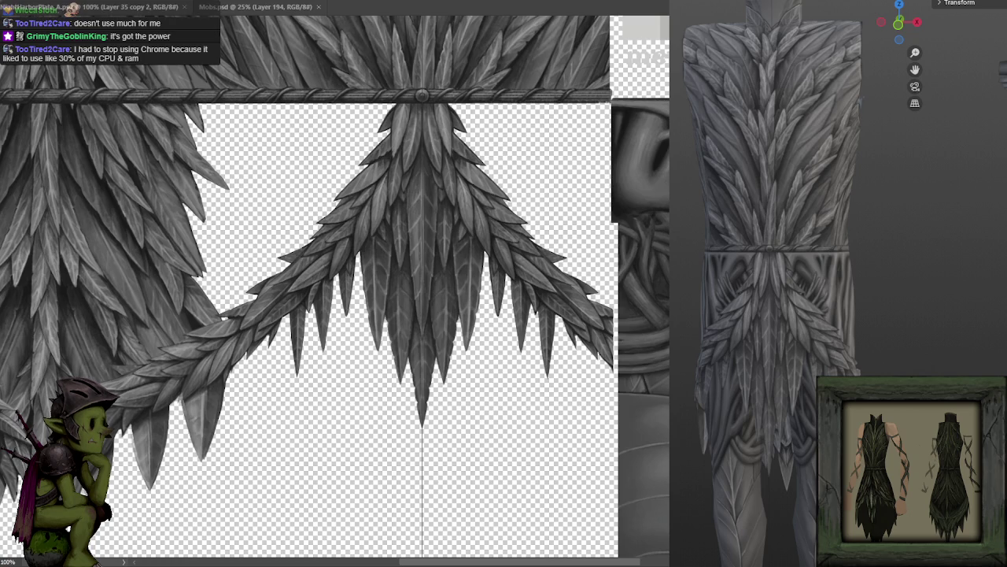
# Step: Stretch the lower feather skirt piece further down with Free Transform
pyautogui.moveTo(739, 331); pyautogui.dragTo(724, 375)
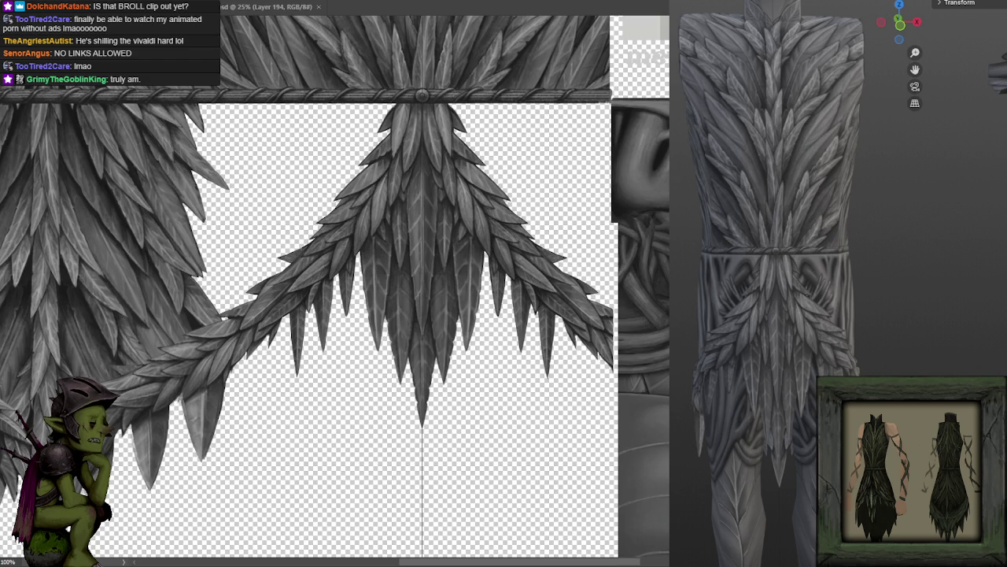
pyautogui.hotkey('ctrl', '-')
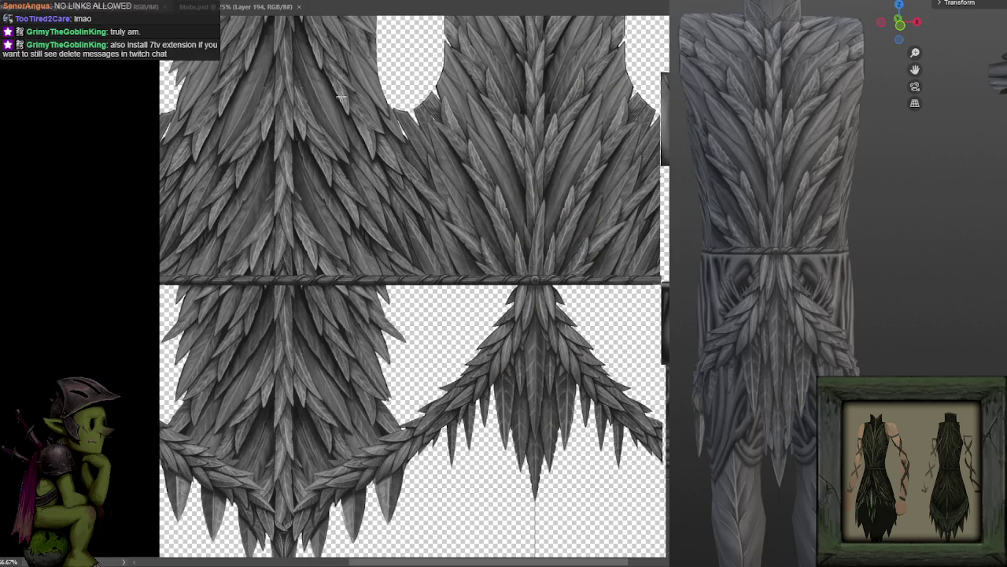
pyautogui.moveTo(131, 73); pyautogui.dragTo(105, 186)
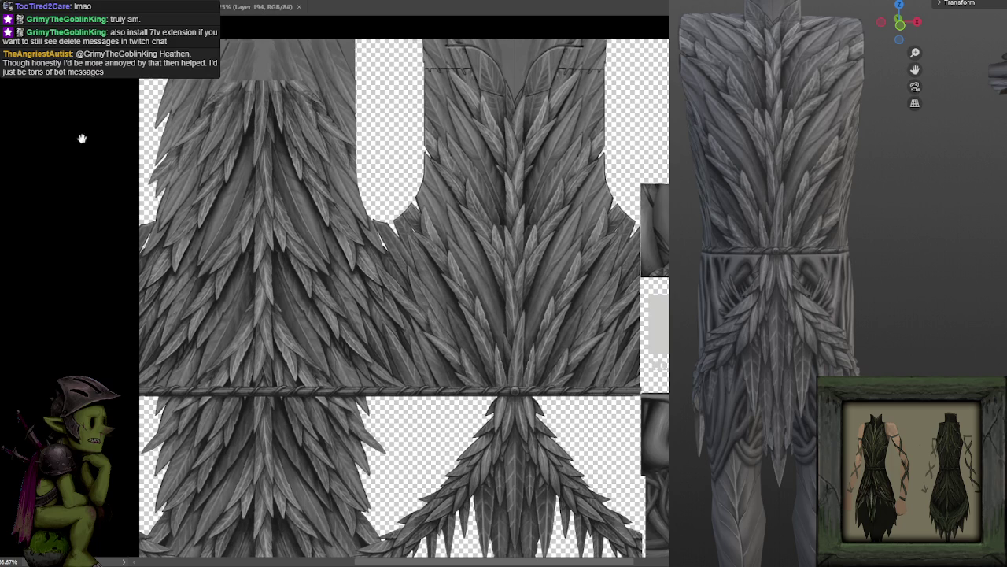
pyautogui.moveTo(36, 103); pyautogui.dragTo(670, 384)
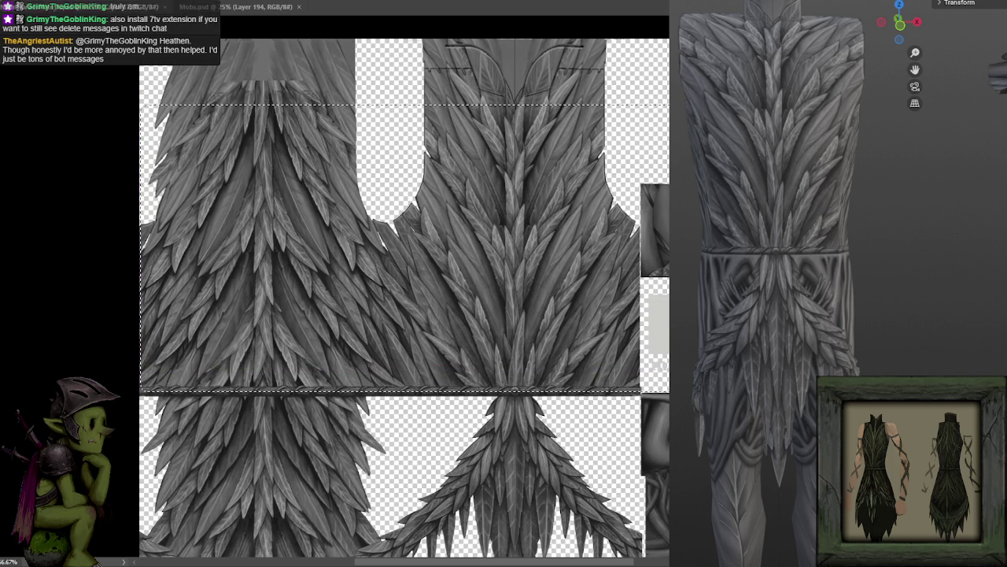
pyautogui.hotkey('ctrl', 't')
pyautogui.press('Return')
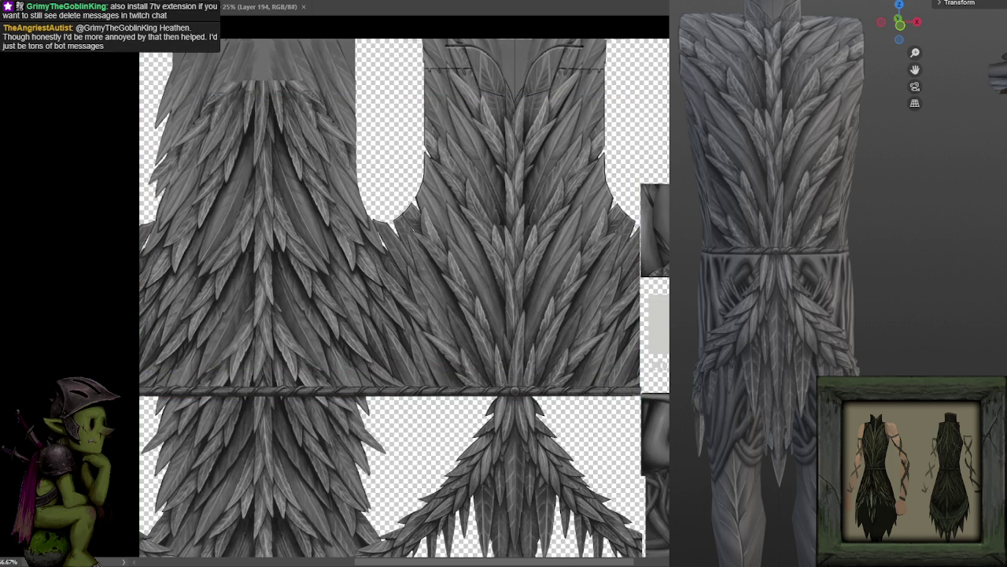
pyautogui.hotkey('ctrl', 't')
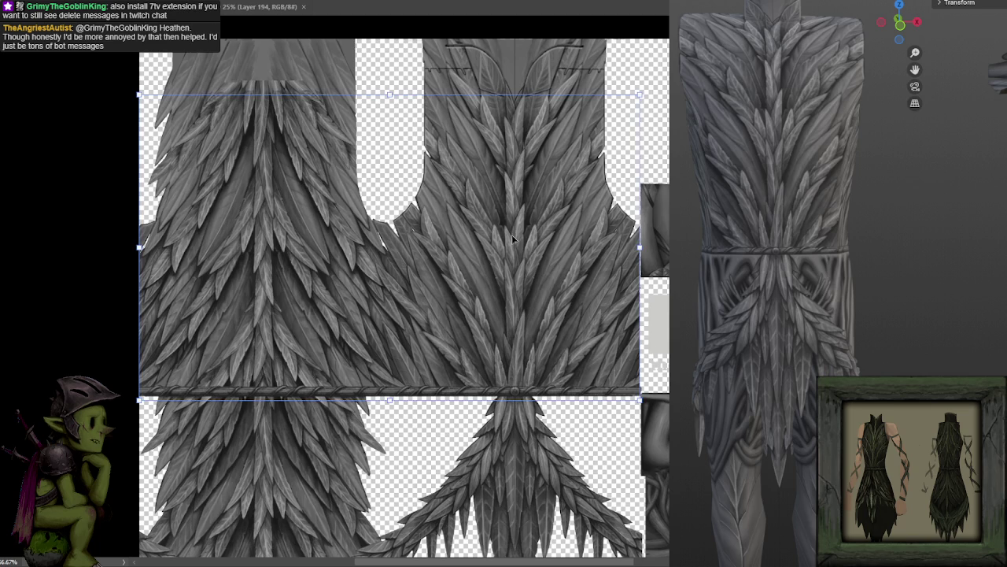
pyautogui.moveTo(391, 93)
pyautogui.mouseDown()
pyautogui.moveTo(407, 495)
pyautogui.moveTo(447, 115)
pyautogui.moveTo(488, 409)
pyautogui.mouseUp()
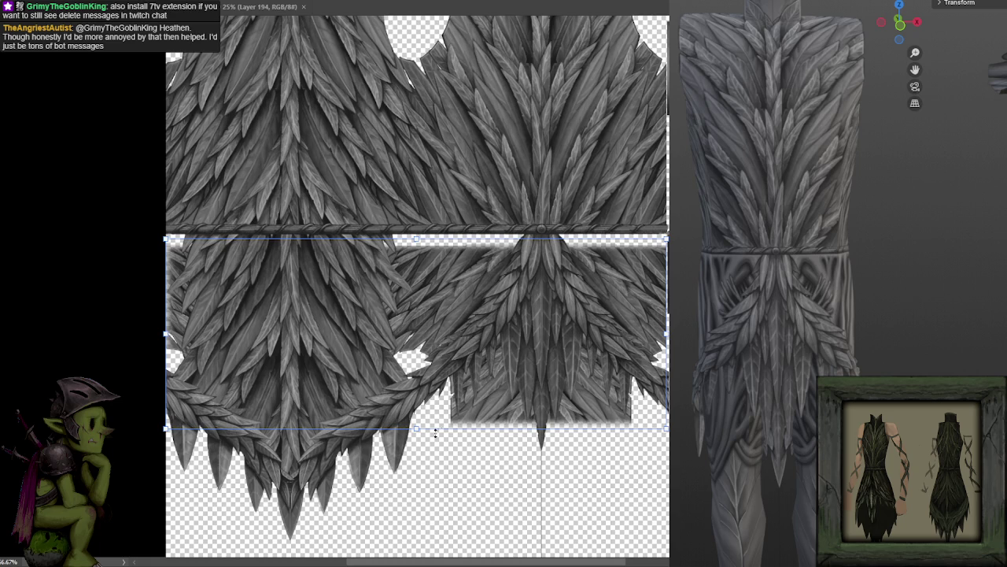
pyautogui.moveTo(422, 430); pyautogui.dragTo(417, 541)
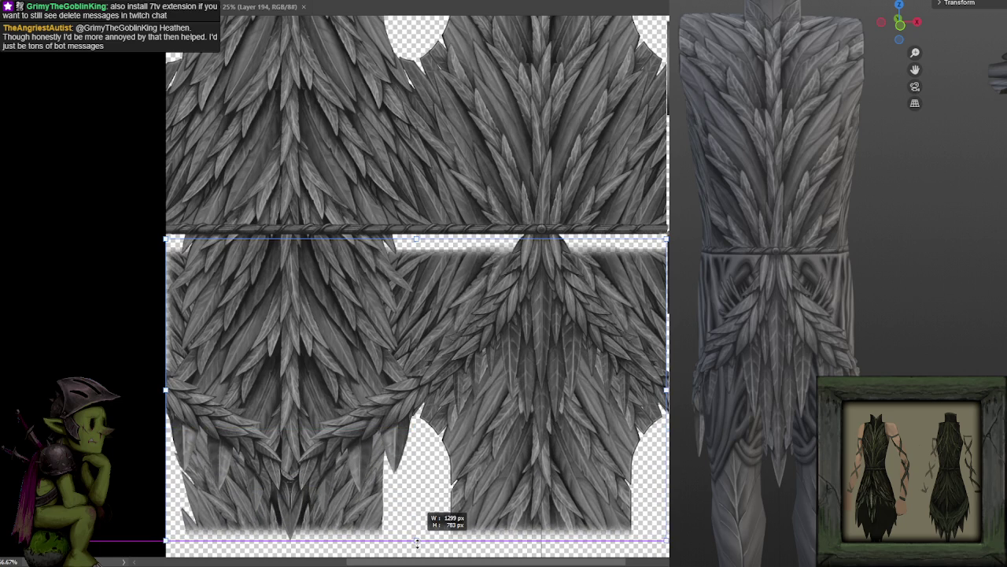
pyautogui.press('Return')
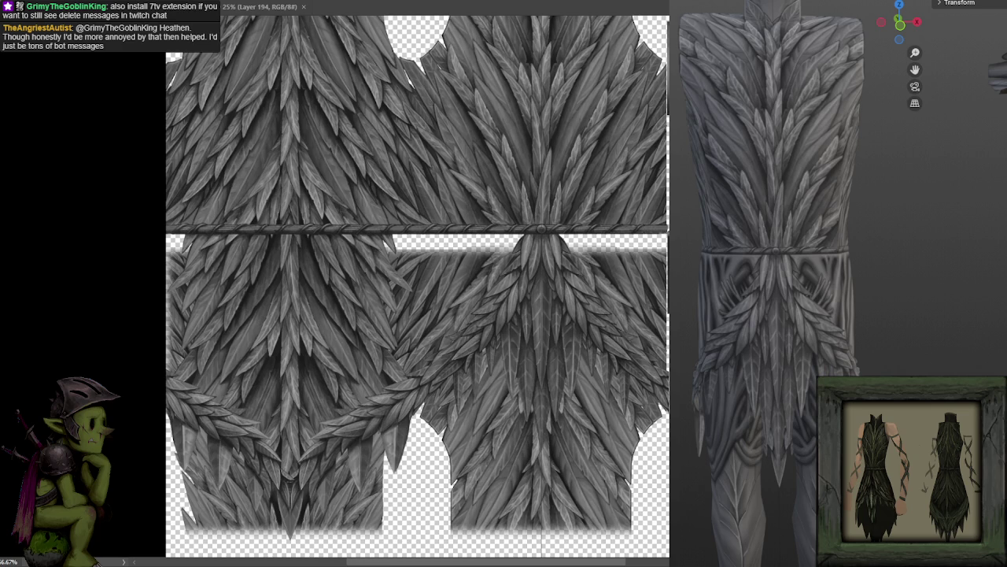
# Step: Raise the lower right piece, delete the excess beneath into spiky tips, and save
pyautogui.moveTo(372, 323); pyautogui.dragTo(376, 287)
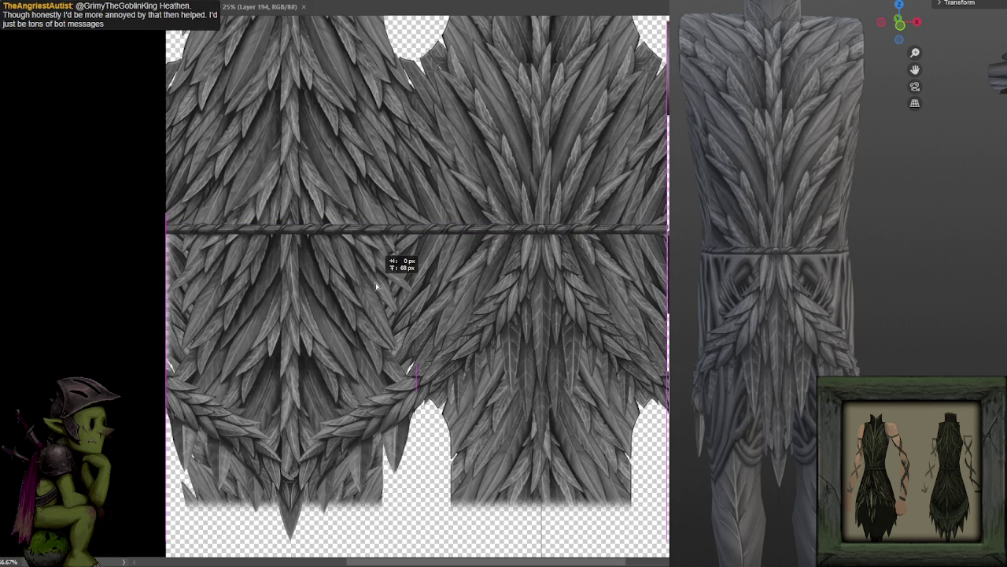
pyautogui.moveTo(510, 340); pyautogui.dragTo(509, 343)
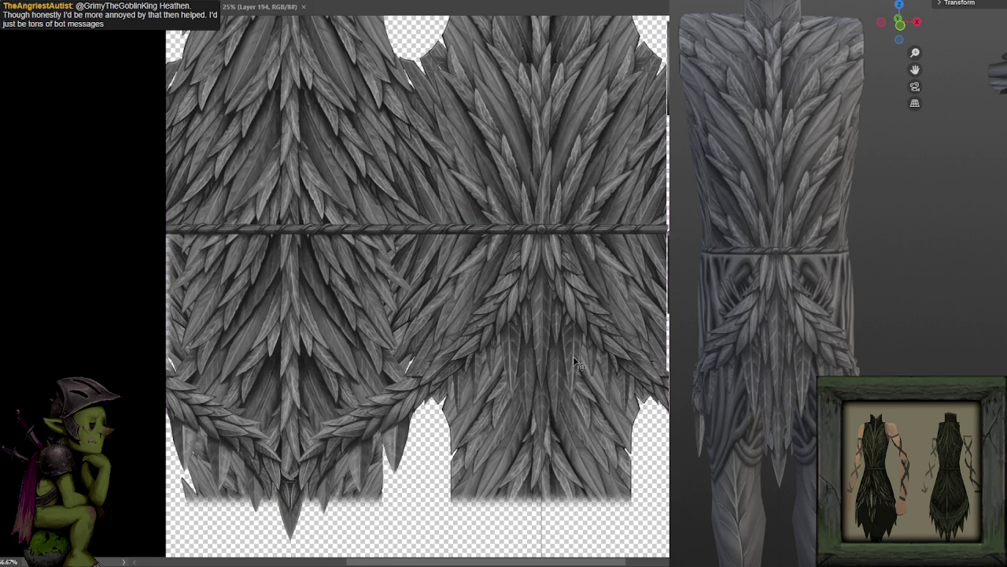
pyautogui.moveTo(655, 385)
pyautogui.mouseDown()
pyautogui.moveTo(578, 303)
pyautogui.moveTo(523, 271)
pyautogui.moveTo(488, 327)
pyautogui.moveTo(296, 476)
pyautogui.moveTo(162, 403)
pyautogui.mouseUp()
pyautogui.press('Delete')
pyautogui.hotkey('ctrl', 'd')
pyautogui.hotkey('ctrl', 's')
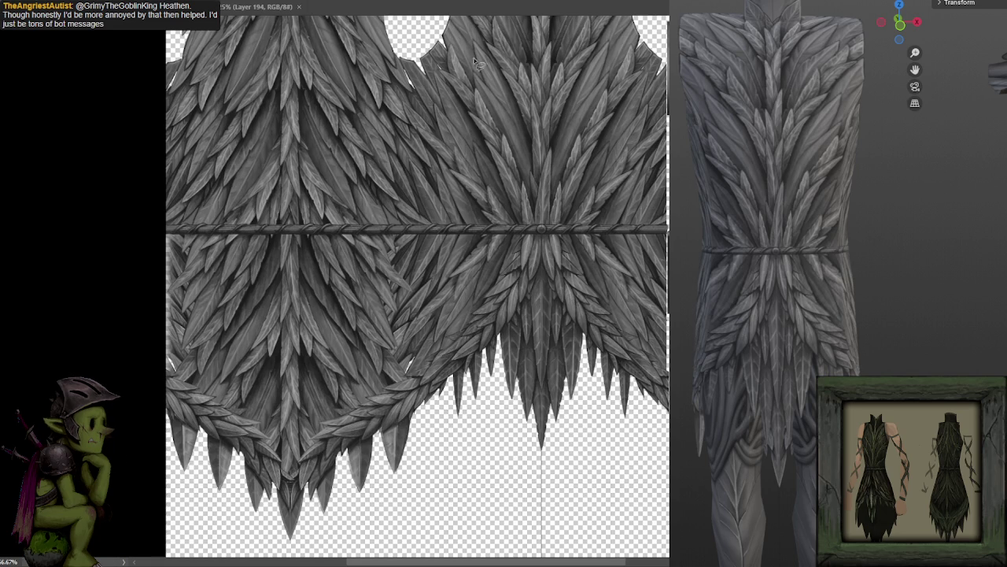
pyautogui.moveTo(823, 259)
pyautogui.mouseDown()
pyautogui.moveTo(930, 276)
pyautogui.moveTo(705, 282)
pyautogui.mouseUp()
# Step: Inspect the skirt in the 3D preview and step back through the trim and stretch edits
pyautogui.scroll(2, 798, 292)
pyautogui.scroll(3, 799, 297)
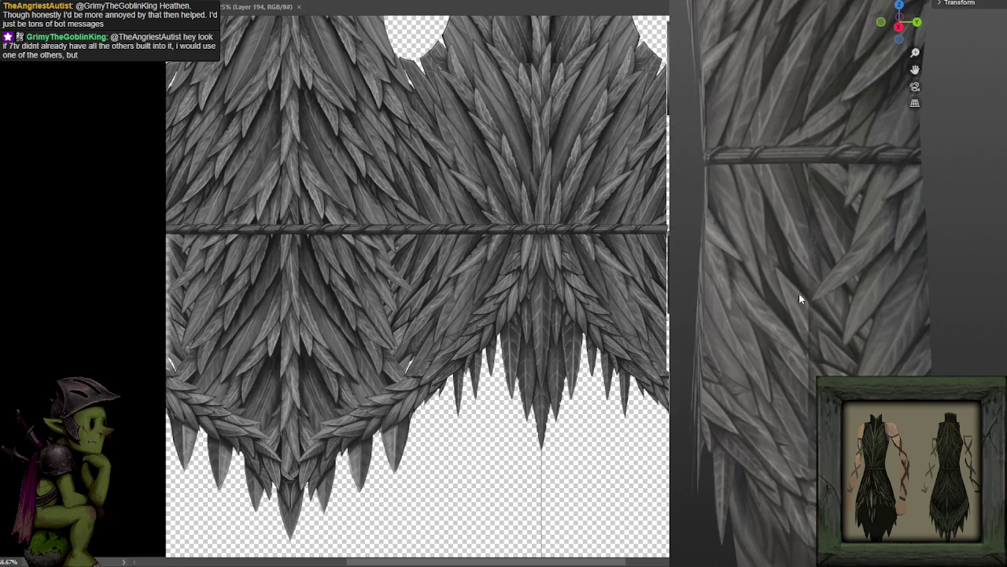
pyautogui.moveTo(806, 290)
pyautogui.mouseDown()
pyautogui.moveTo(831, 295)
pyautogui.moveTo(814, 301)
pyautogui.moveTo(837, 295)
pyautogui.moveTo(837, 310)
pyautogui.moveTo(795, 303)
pyautogui.moveTo(870, 308)
pyautogui.moveTo(753, 308)
pyautogui.moveTo(812, 314)
pyautogui.mouseUp()
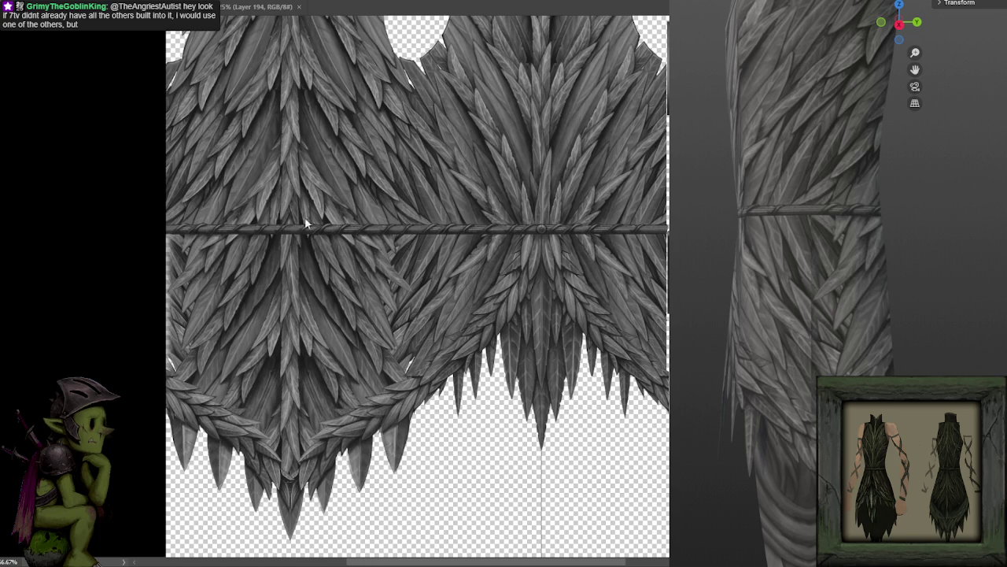
pyautogui.hotkey('ctrl', 'shift', 'd')
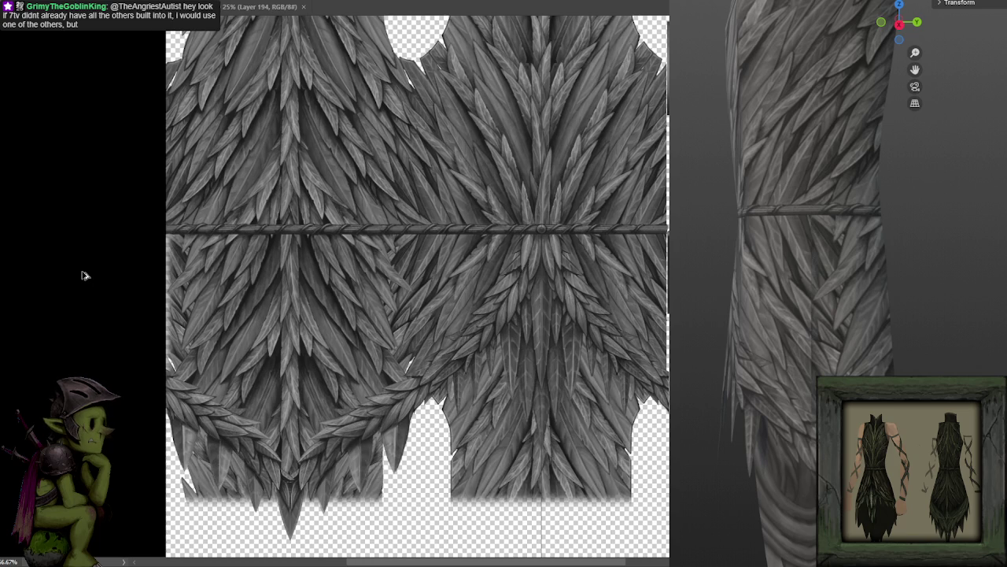
pyautogui.press('Delete')
pyautogui.hotkey('ctrl', 'd')
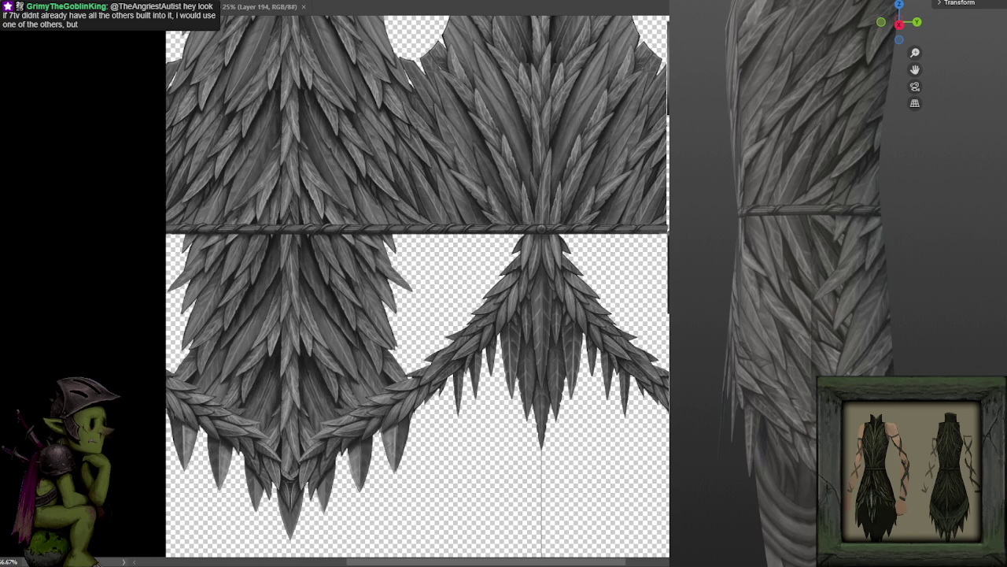
pyautogui.press('l')
pyautogui.moveTo(263, 124); pyautogui.dragTo(253, 197)
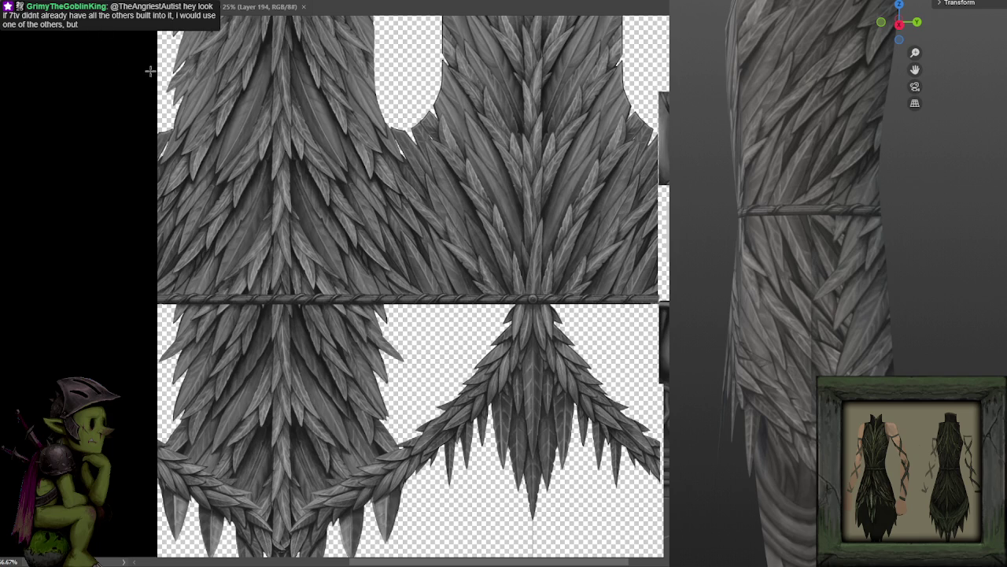
pyautogui.hotkey('ctrl', '-')
pyautogui.hotkey('ctrl', 'a')
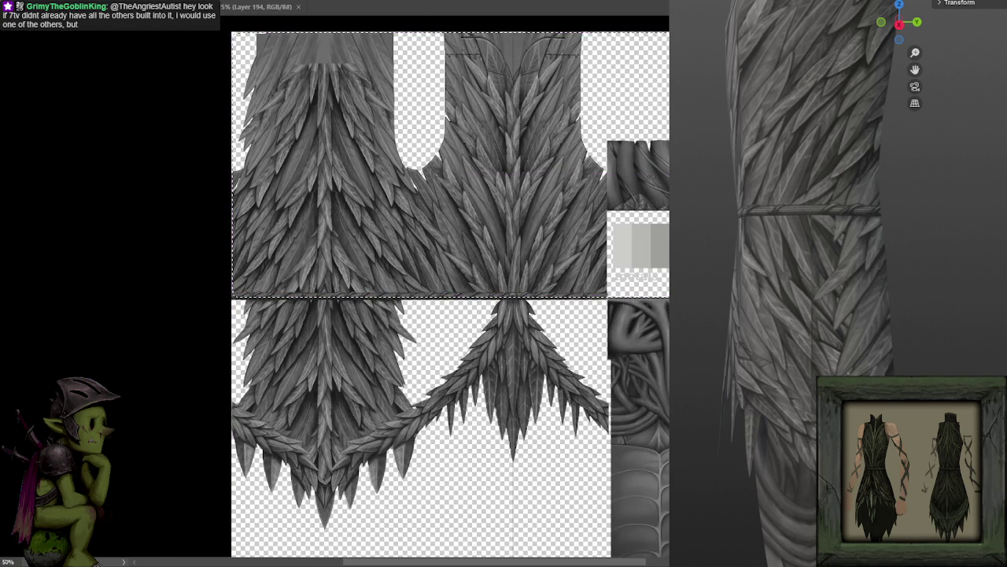
pyautogui.hotkey('ctrl', 't')
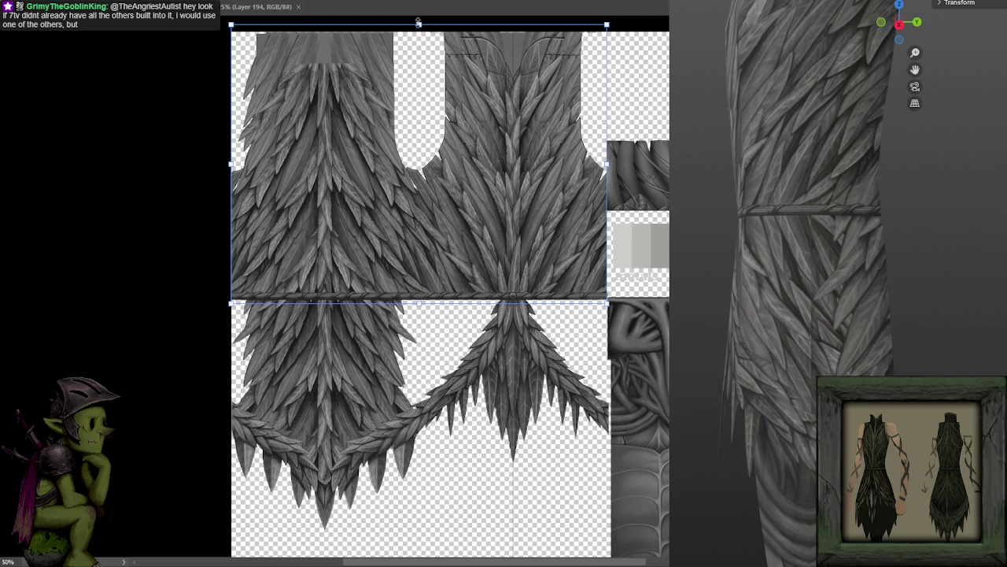
pyautogui.rightClick(437, 117)
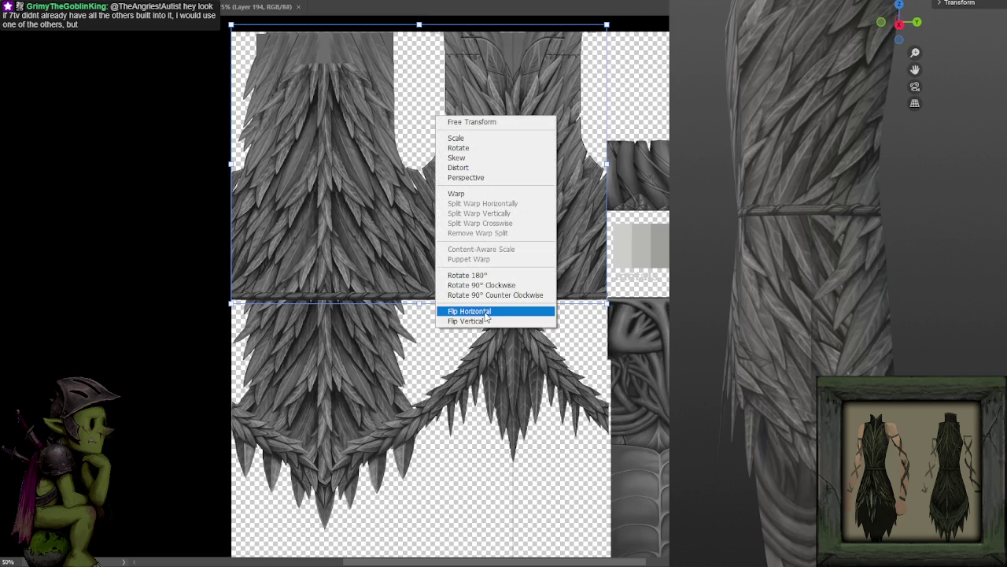
pyautogui.click(486, 313)
pyautogui.moveTo(516, 162); pyautogui.dragTo(511, 335)
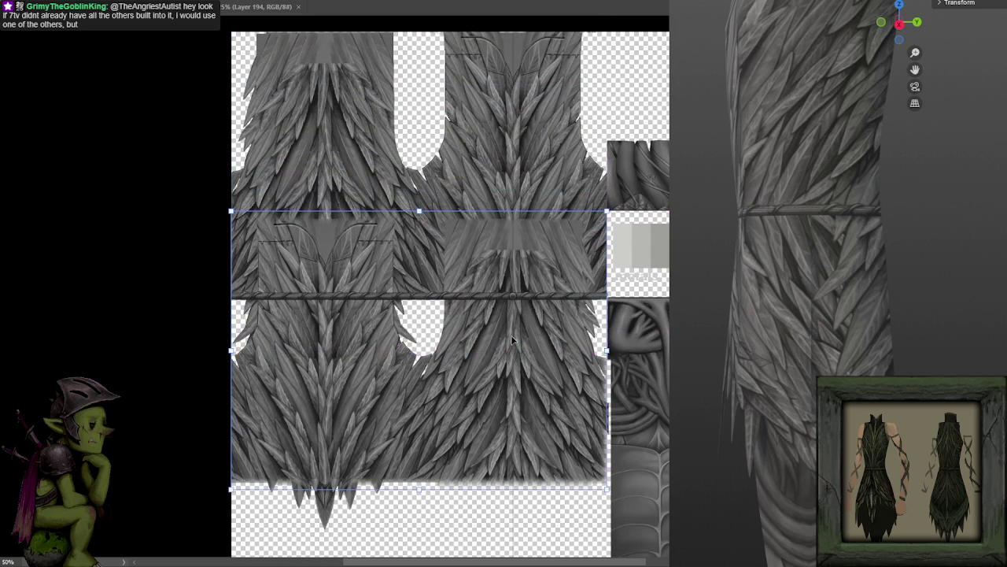
pyautogui.hotkey('ctrl', 'z')
pyautogui.hotkey('ctrl', 'z')
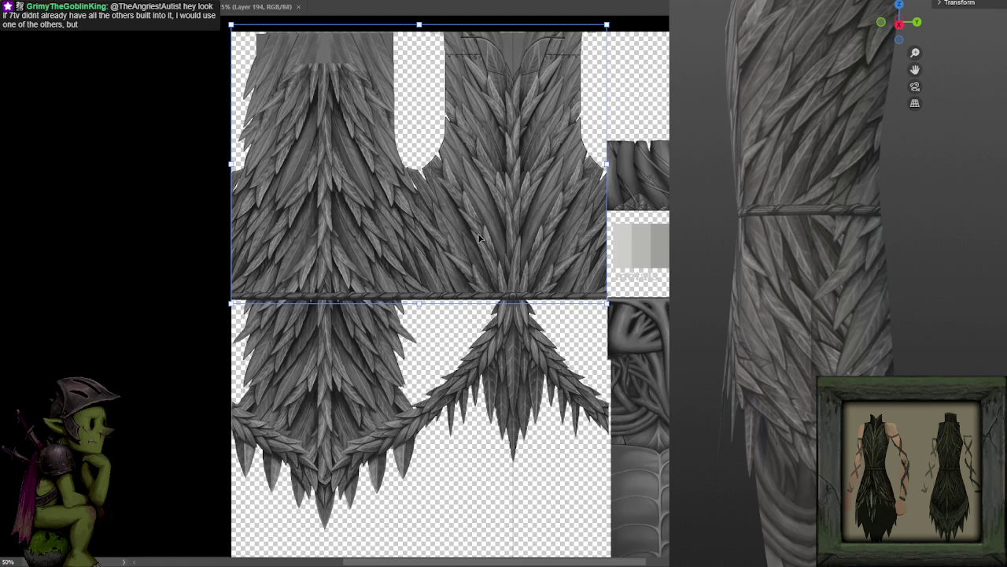
pyautogui.rightClick(479, 237)
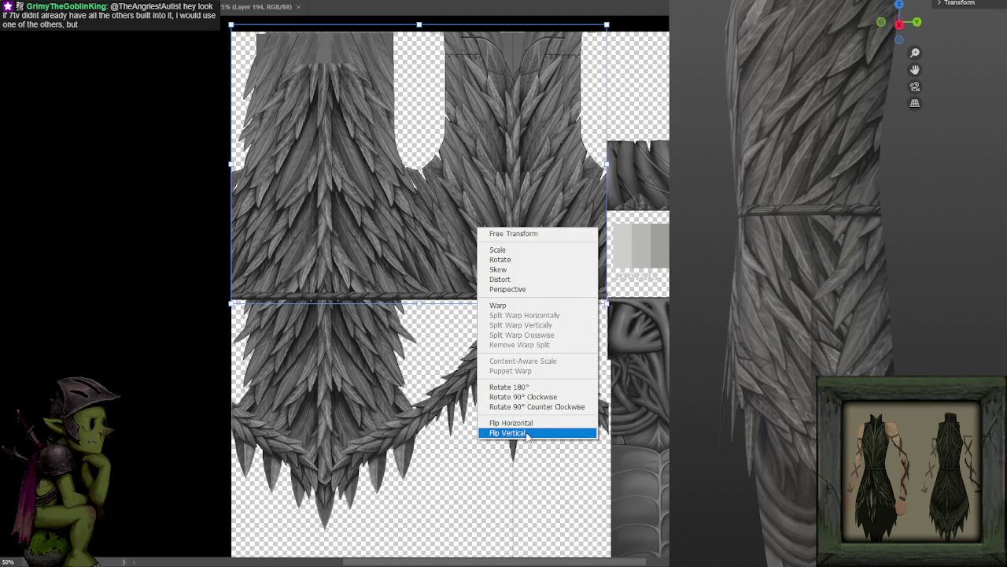
pyautogui.click(525, 433)
pyautogui.moveTo(515, 109)
pyautogui.mouseDown()
pyautogui.moveTo(512, 381)
pyautogui.moveTo(505, 321)
pyautogui.mouseUp()
pyautogui.press('Escape')
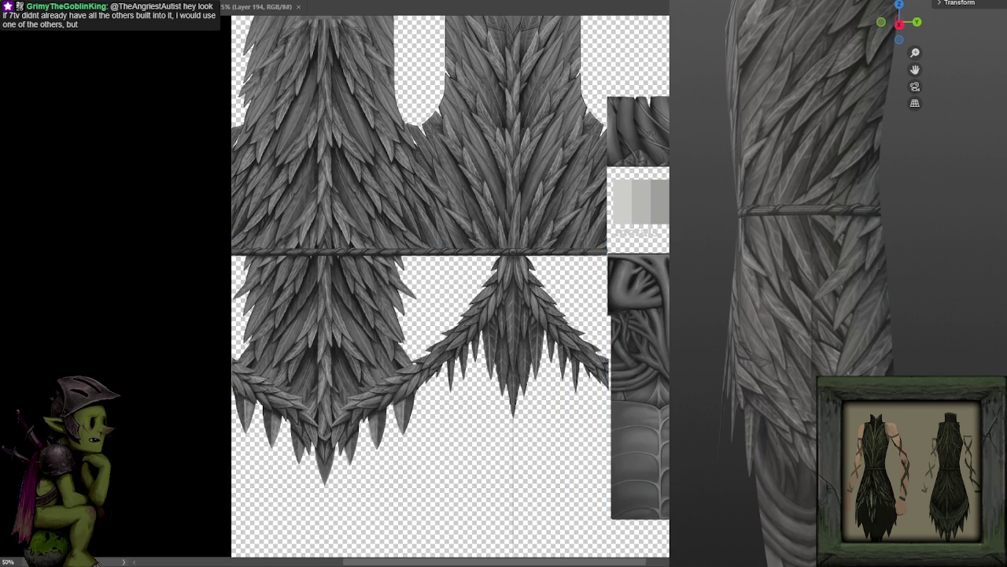
pyautogui.hotkey('ctrl', 'shift', 'd')
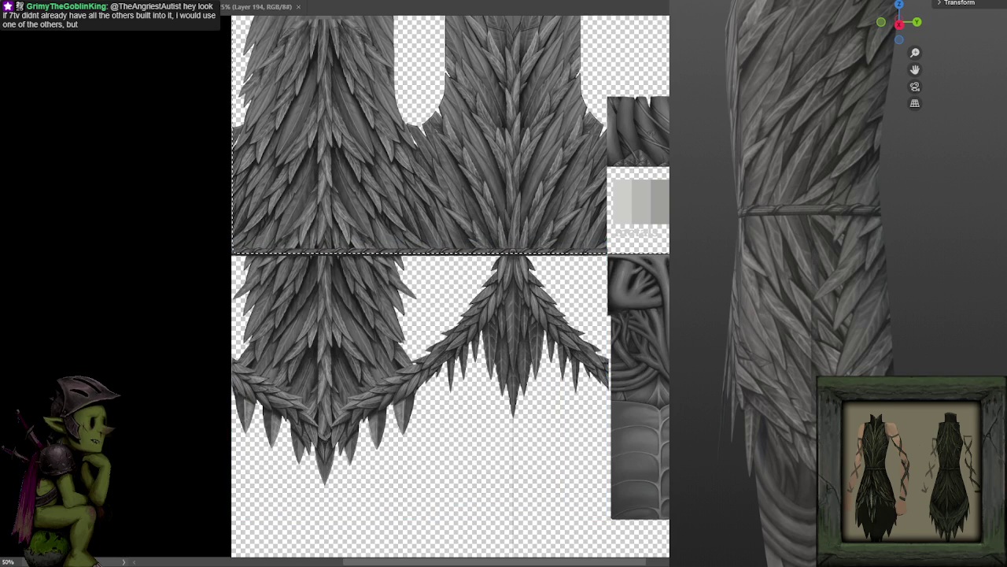
pyautogui.moveTo(335, 189); pyautogui.dragTo(348, 265)
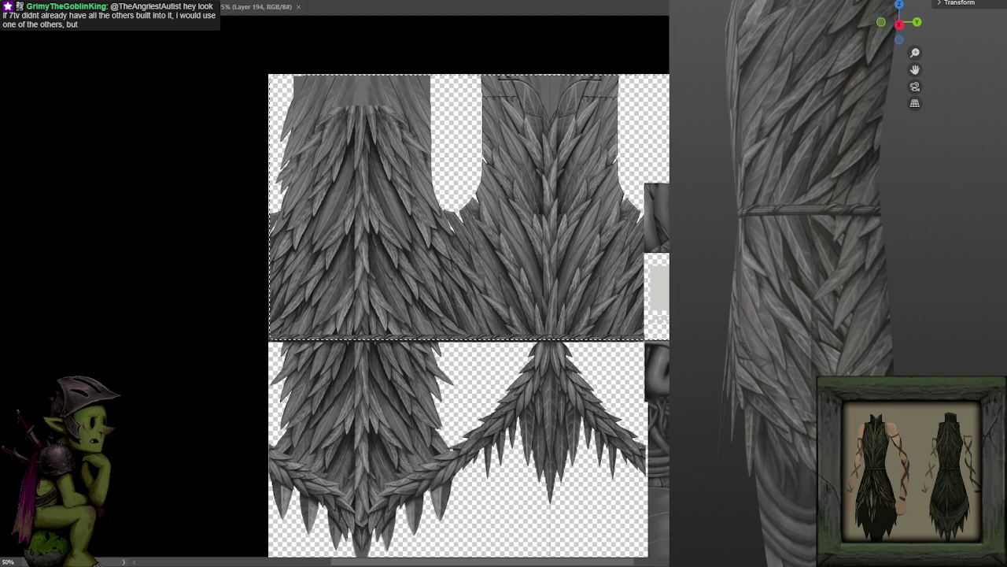
# Step: Reselect the upper feather block, nudge it down over the rope strap, and copy it to a new layer
pyautogui.hotkey('ctrl', 'd')
pyautogui.hotkey('ctrl', 'shift', 'd')
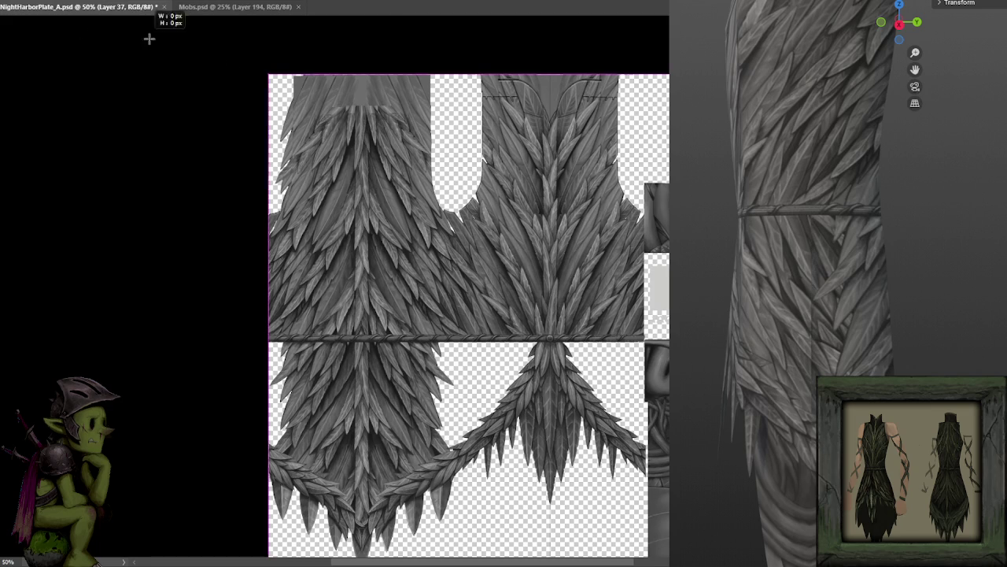
pyautogui.hotkey('shift', 'Down')
pyautogui.hotkey('ctrl', 'j')
# Step: Mirror and flip the copied block, then move it down onto the lower skirt
pyautogui.hotkey('ctrl', 't')
pyautogui.rightClick(451, 281)
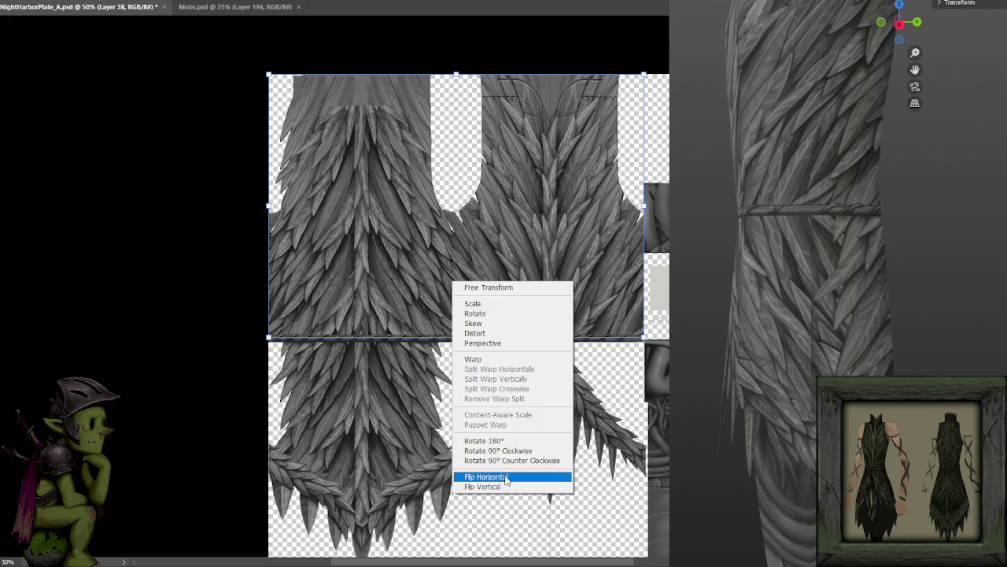
pyautogui.click(503, 476)
pyautogui.rightClick(497, 282)
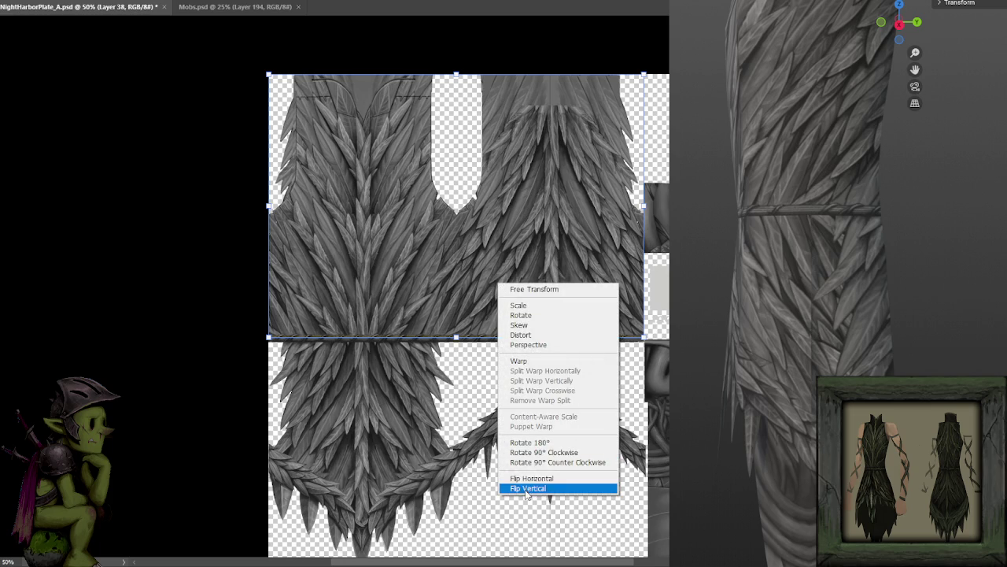
pyautogui.click(527, 488)
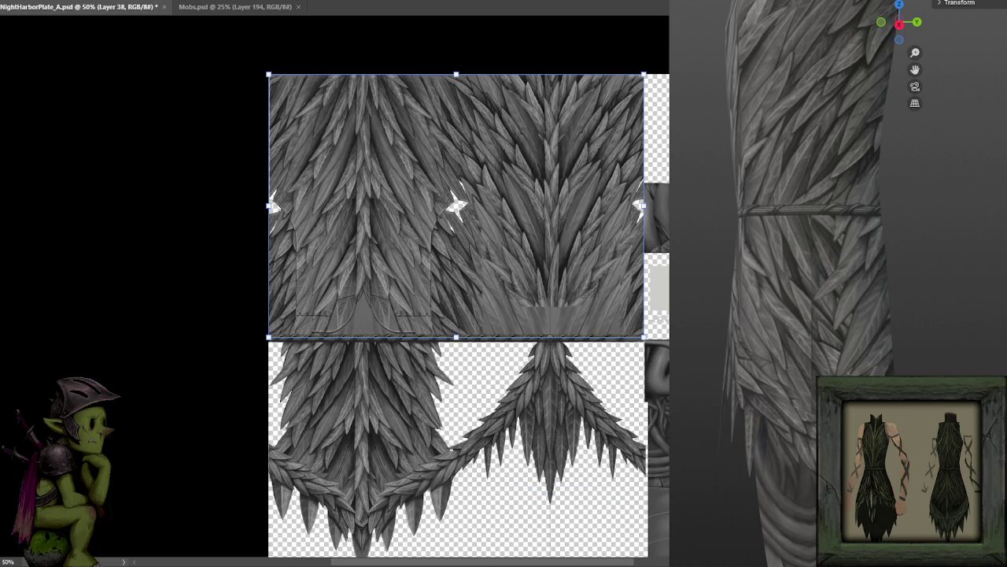
pyautogui.moveTo(497, 139)
pyautogui.mouseDown()
pyautogui.moveTo(497, 405)
pyautogui.moveTo(517, 299)
pyautogui.mouseUp()
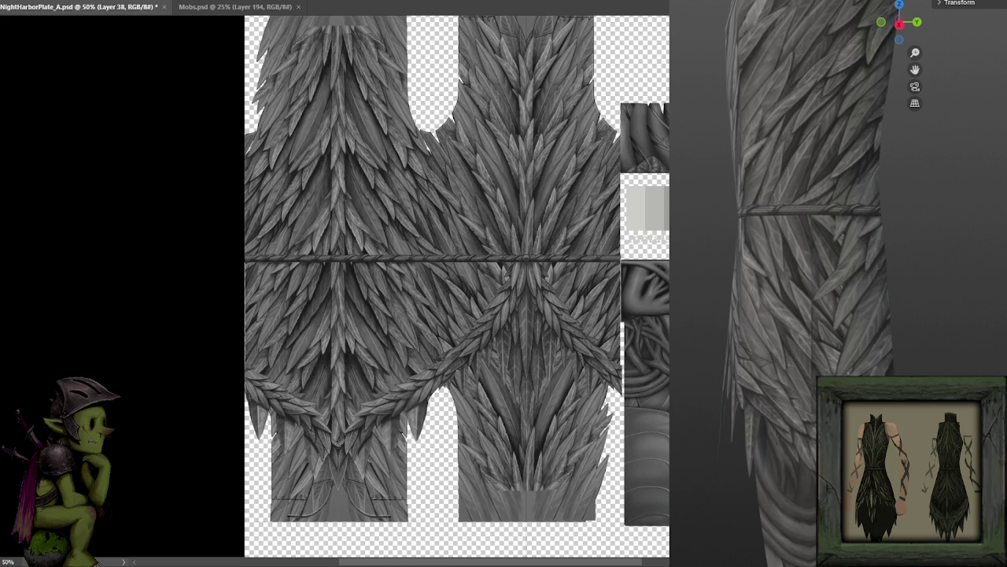
pyautogui.click(248, 386)
# Step: Erase the texture below the braided V outline and save so the 3D preview updates
pyautogui.moveTo(359, 445); pyautogui.dragTo(443, 388)
pyautogui.moveTo(483, 343)
pyautogui.mouseDown()
pyautogui.moveTo(513, 303)
pyautogui.moveTo(618, 384)
pyautogui.mouseUp()
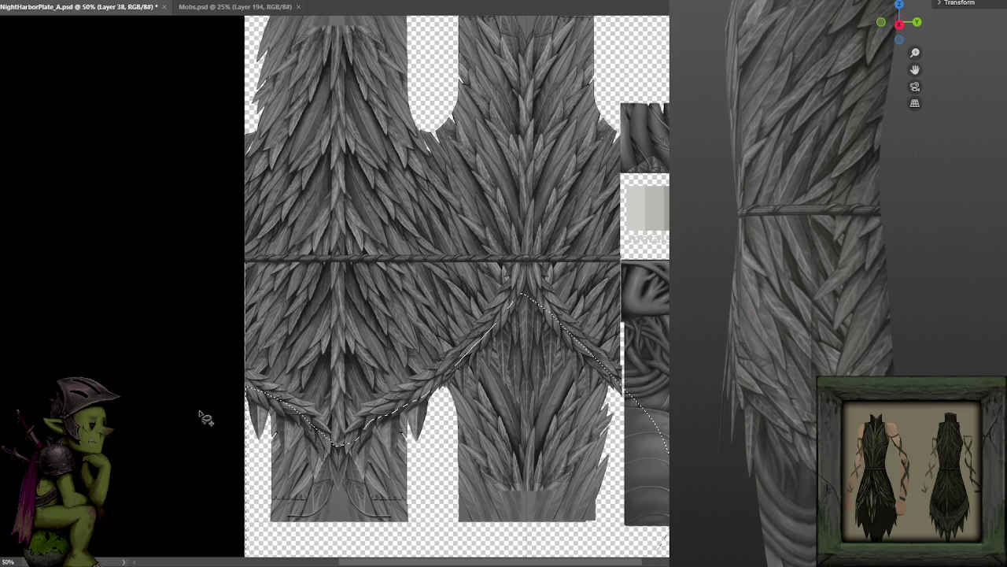
pyautogui.press('Delete')
pyautogui.hotkey('ctrl', 's')
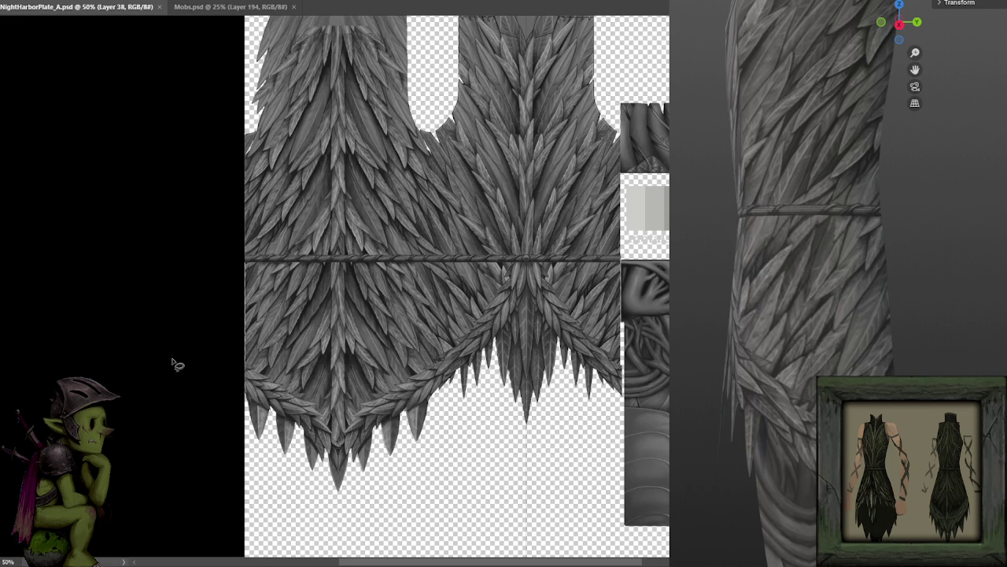
pyautogui.moveTo(914, 303); pyautogui.dragTo(950, 303)
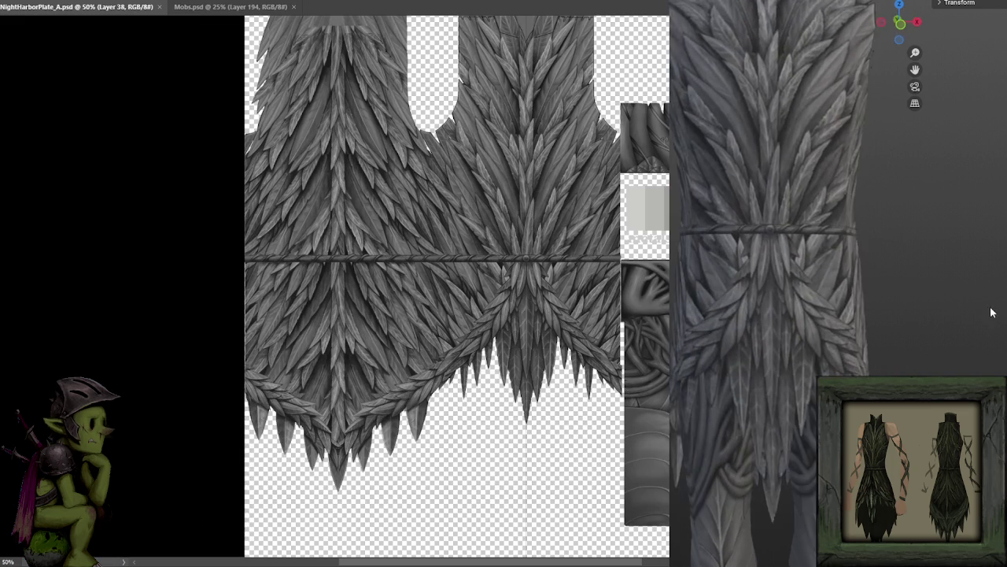
pyautogui.scroll(-5, 950, 304)
pyautogui.moveTo(847, 310)
pyautogui.mouseDown()
pyautogui.moveTo(885, 310)
pyautogui.moveTo(856, 329)
pyautogui.moveTo(999, 334)
pyautogui.moveTo(835, 326)
pyautogui.moveTo(845, 330)
pyautogui.mouseUp()
pyautogui.scroll(3, 884, 310)
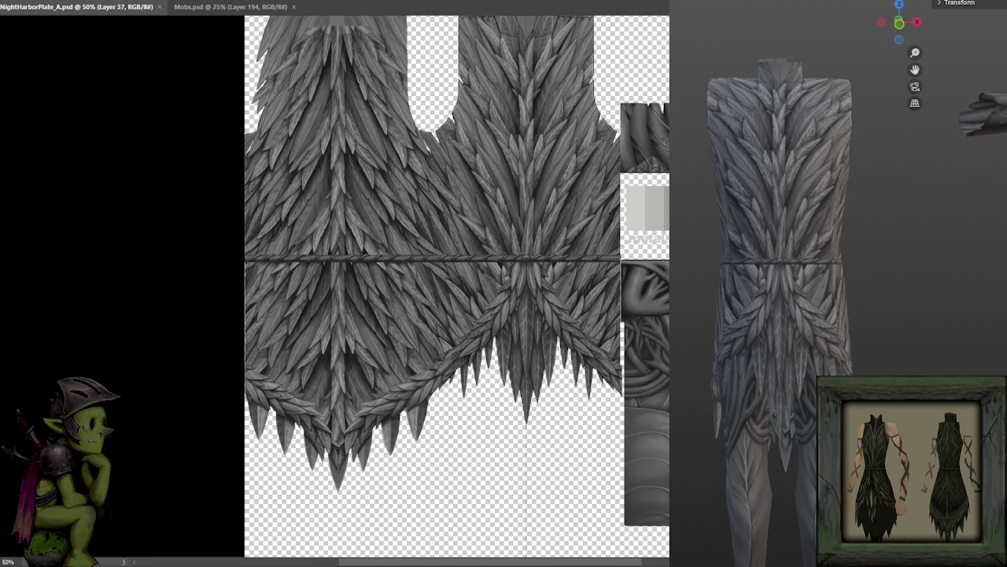
# Step: Duplicate the feather texture layer and bring up its transform options
pyautogui.hotkey('ctrl', 'v')
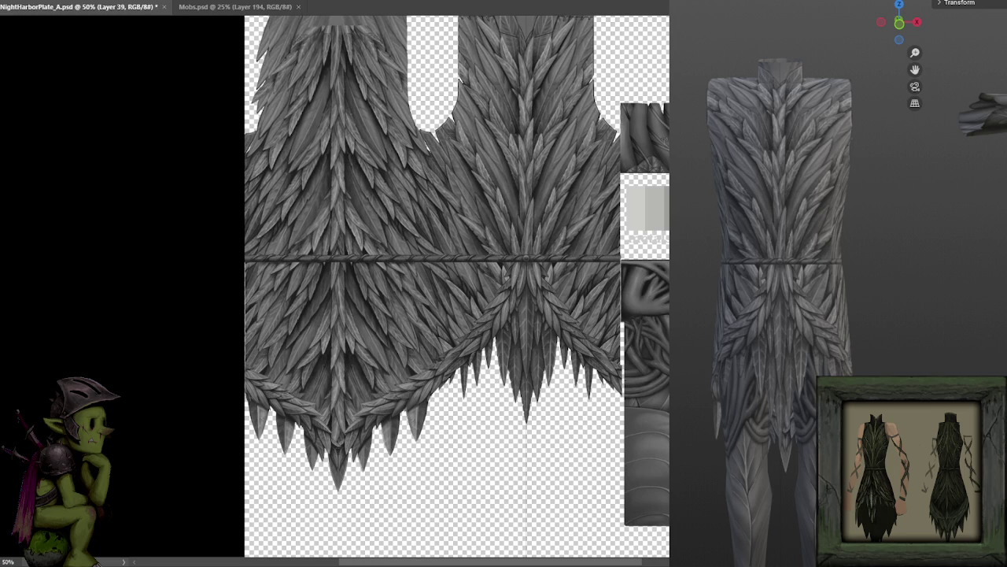
pyautogui.hotkey('ctrl', 't')
pyautogui.rightClick(487, 194)
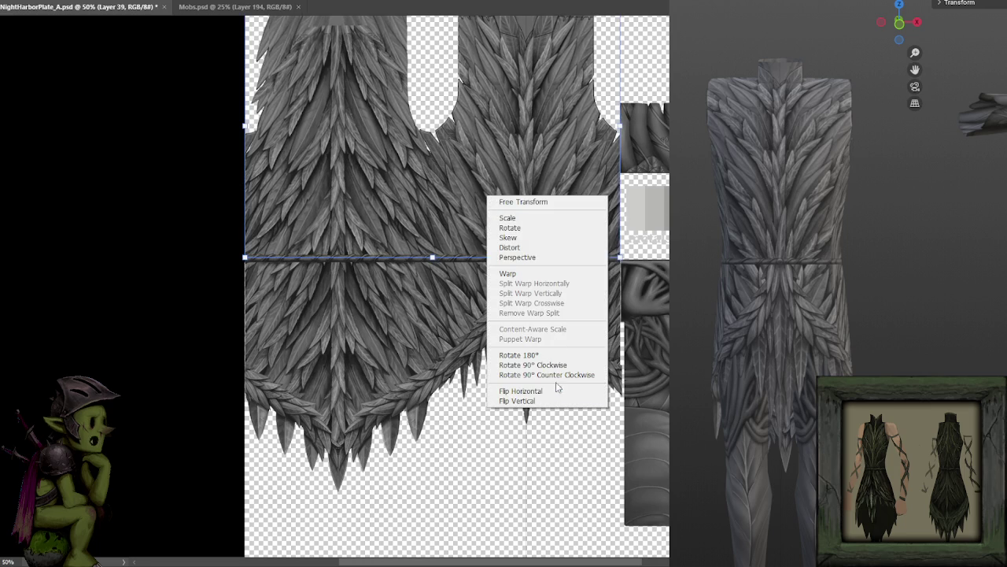
# Step: Flip the copied layer vertically and commit it over the texture's lower half
pyautogui.click(545, 393)
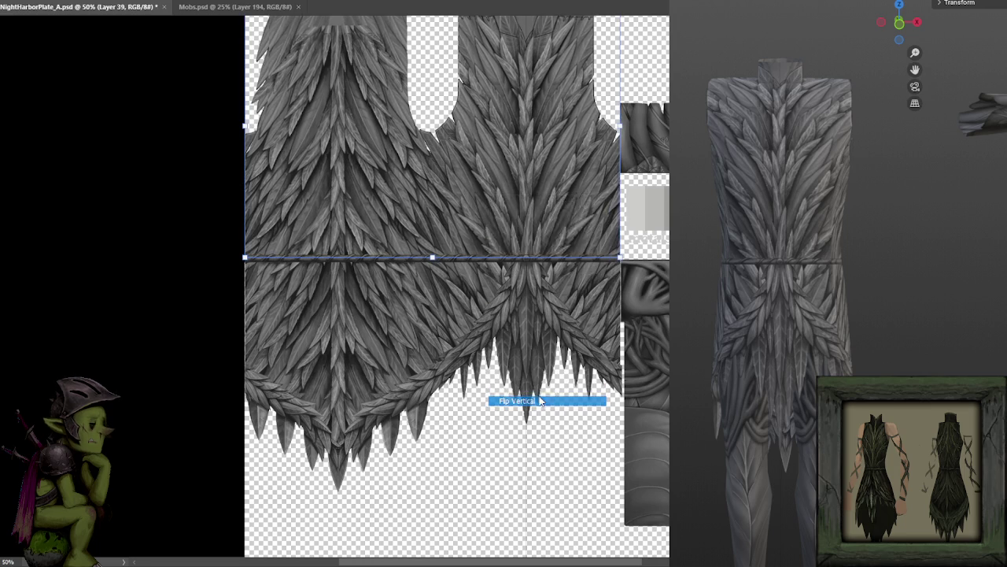
pyautogui.moveTo(512, 79); pyautogui.dragTo(517, 342)
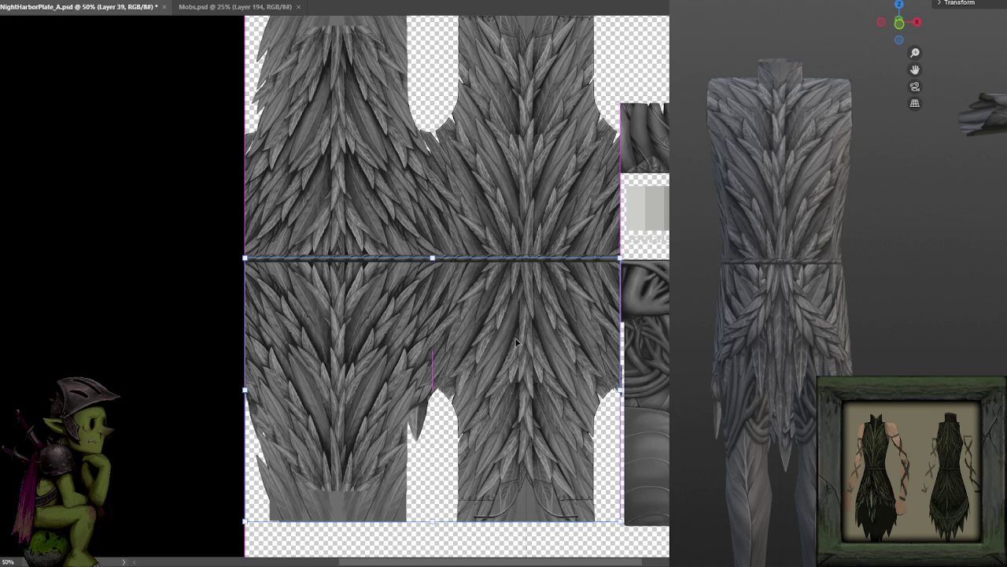
pyautogui.press('Return')
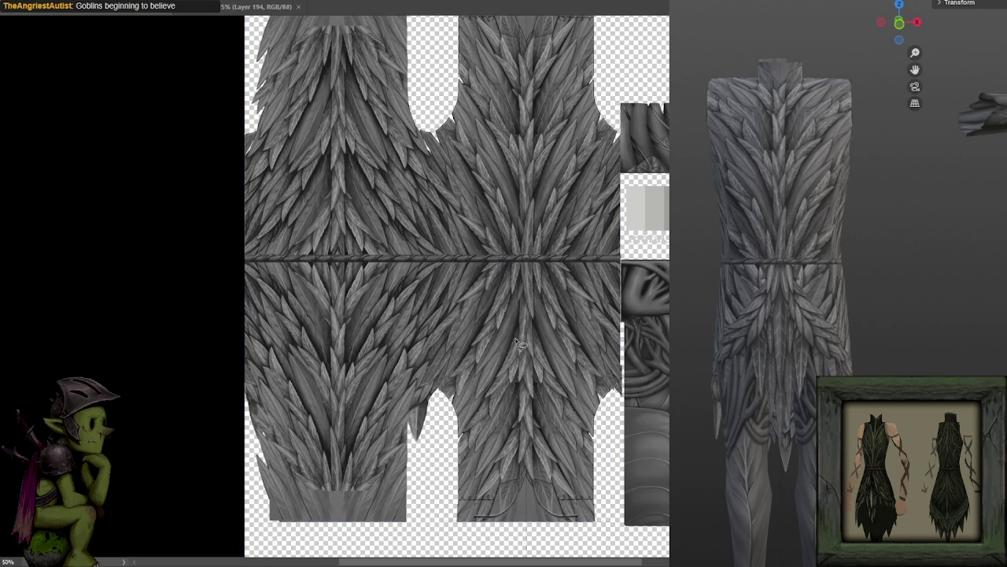
pyautogui.scroll(2, 499, 327)
pyautogui.scroll(-1, 523, 330)
pyautogui.scroll(-1, 522, 330)
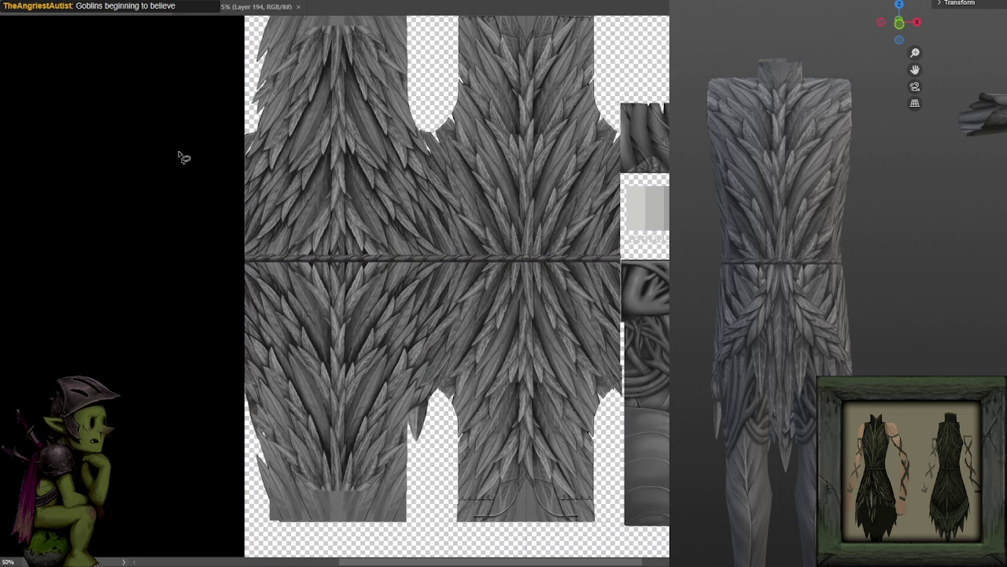
# Step: Clear the rectangular selection and undo to show the braided V bands over the lower half
pyautogui.moveTo(92, 172); pyautogui.dragTo(437, 556)
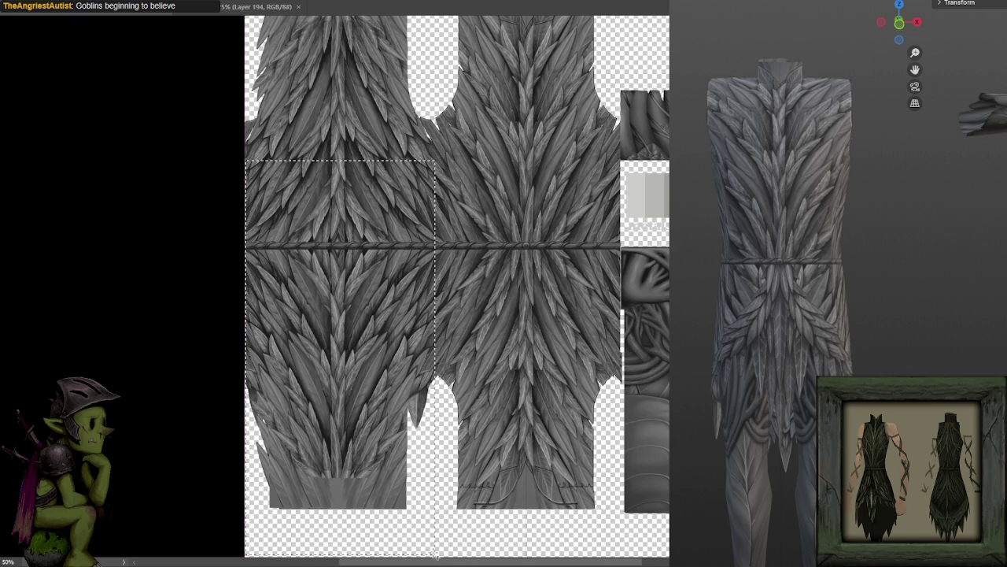
pyautogui.hotkey('ctrl', 'f')
pyautogui.click(621, 70)
pyautogui.hotkey('ctrl', 'd')
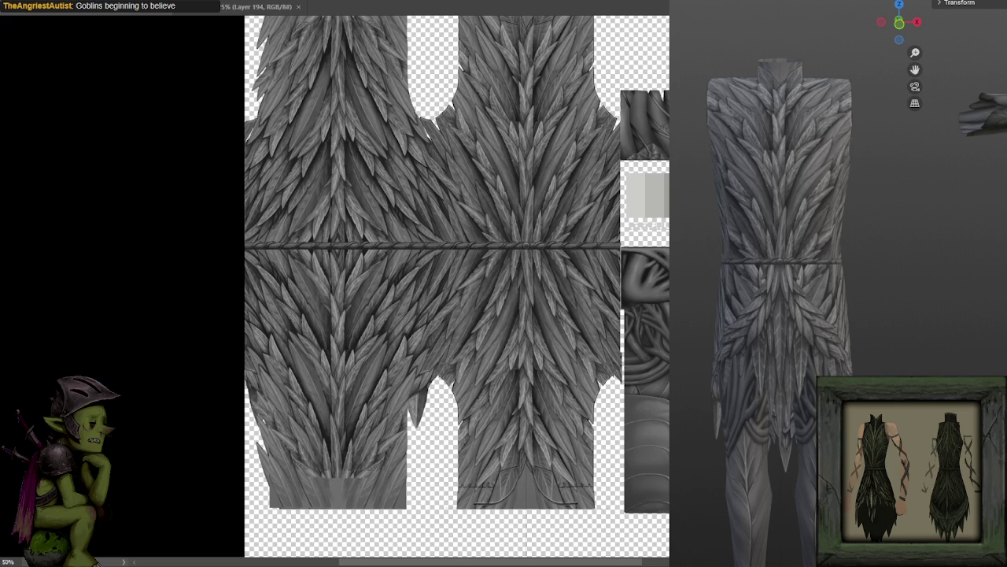
pyautogui.hotkey('ctrl', 'z')
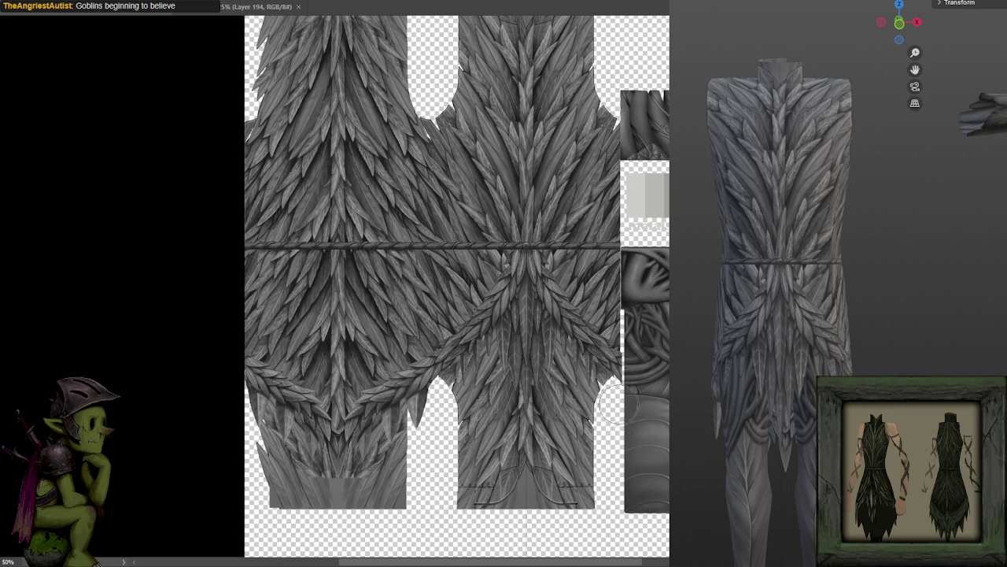
# Step: Delete the polygonal area below the braided V, deselect, and zoom in on the centre
pyautogui.click(639, 395)
pyautogui.click(526, 270)
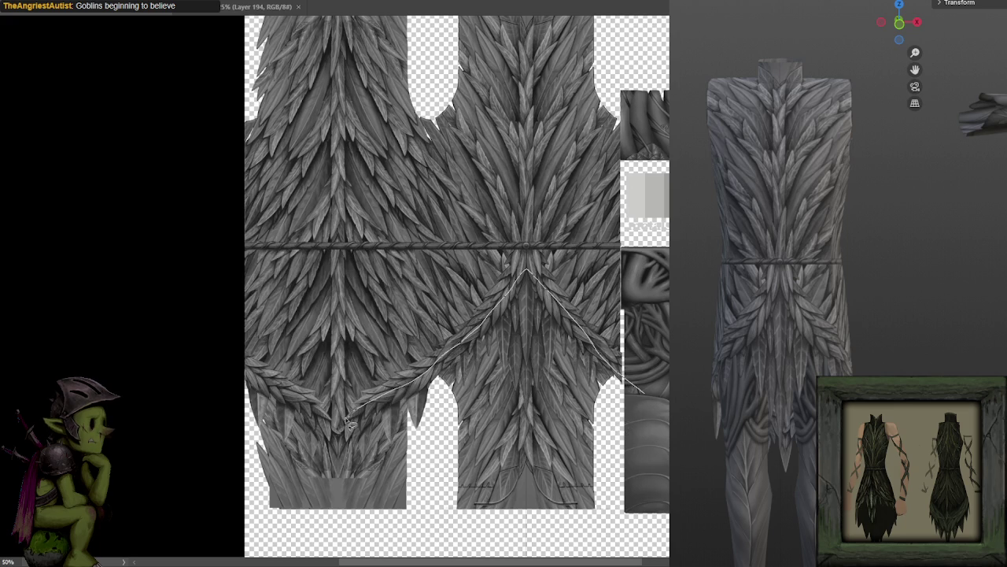
pyautogui.click(196, 395)
pyautogui.doubleClick(346, 557)
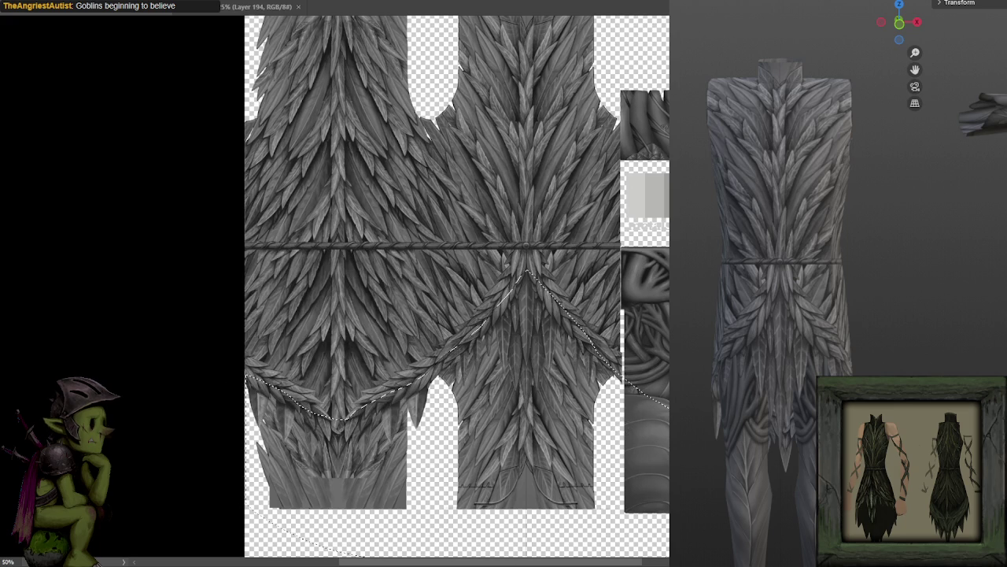
pyautogui.press('Delete')
pyautogui.hotkey('ctrl', 'd')
pyautogui.moveTo(633, 265); pyautogui.dragTo(629, 265)
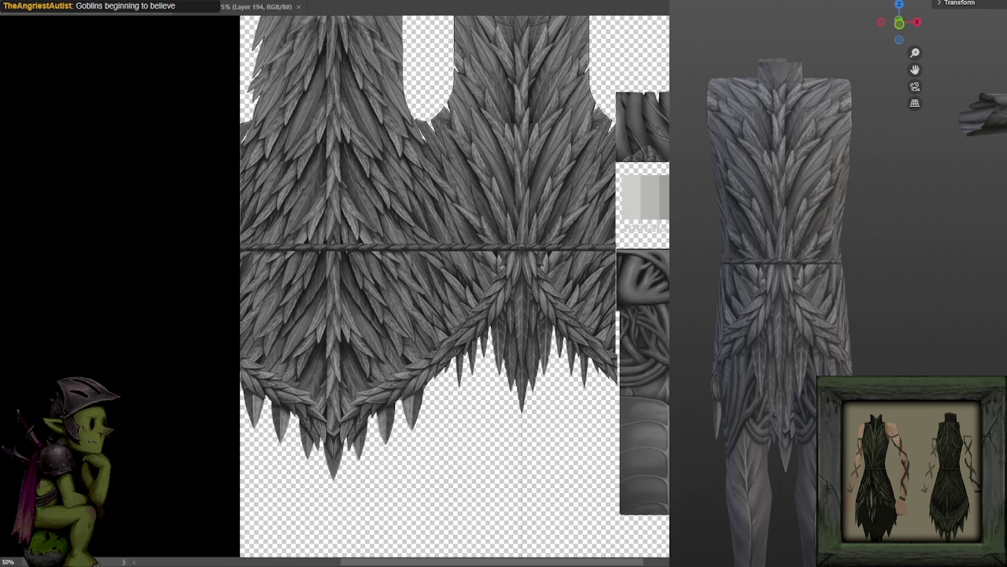
pyautogui.hotkey('ctrl', '+')
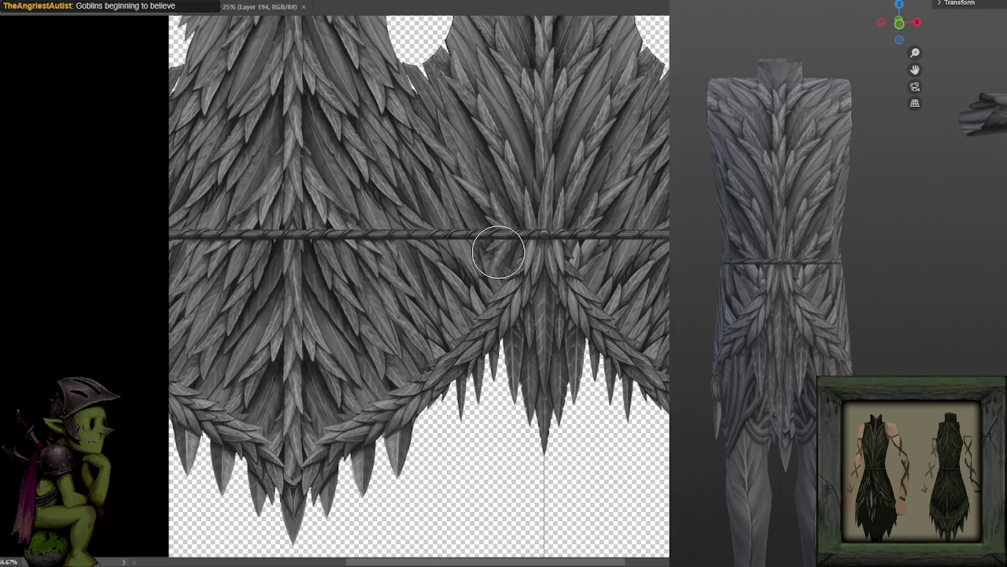
pyautogui.moveTo(528, 245); pyautogui.dragTo(503, 244)
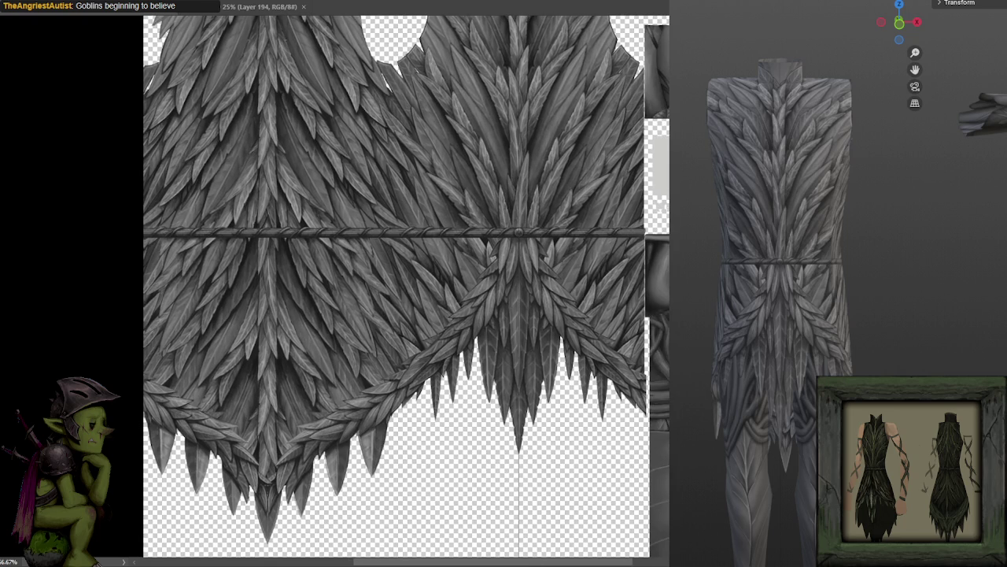
# Step: Compare the lower V change by undo and redo, leaving the overlying feathers translucent
pyautogui.hotkey('ctrl', 'z')
pyautogui.hotkey('ctrl', 'shift', 'z')
pyautogui.hotkey('ctrl', 'z')
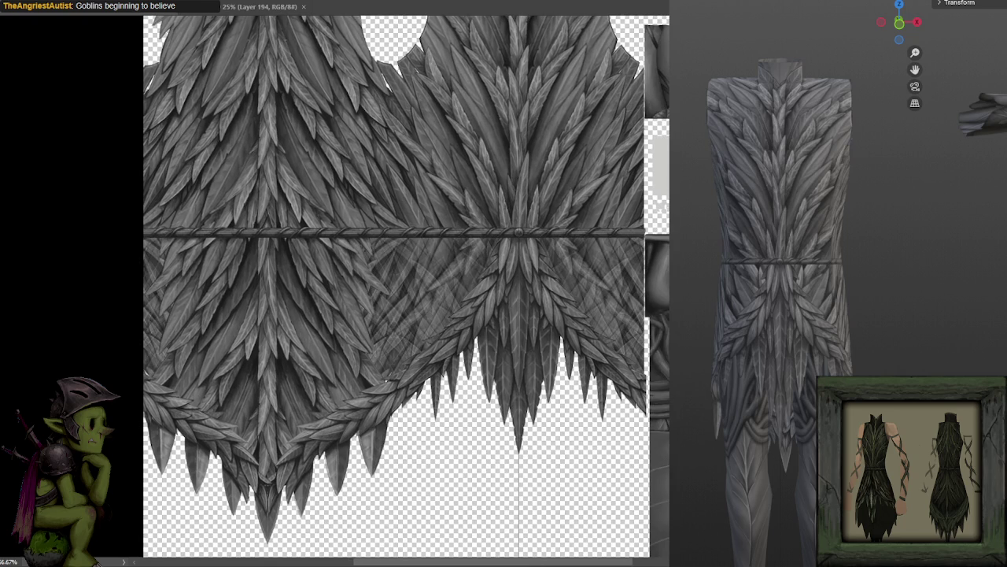
pyautogui.scroll(2, 482, 262)
pyautogui.scroll(2, 488, 261)
pyautogui.scroll(1, 501, 260)
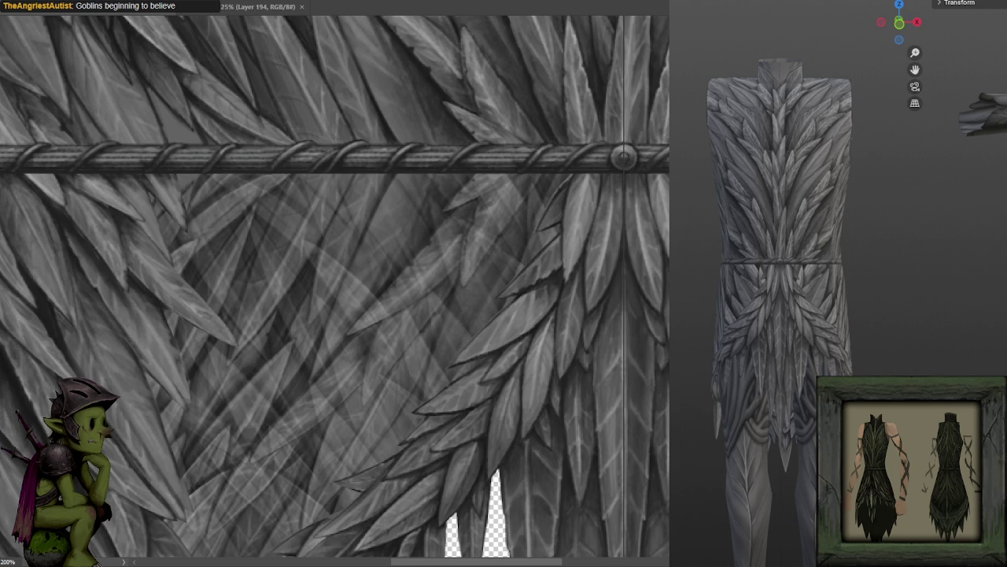
pyautogui.moveTo(540, 174)
pyautogui.mouseDown()
pyautogui.moveTo(591, 150)
pyautogui.moveTo(610, 115)
pyautogui.mouseUp()
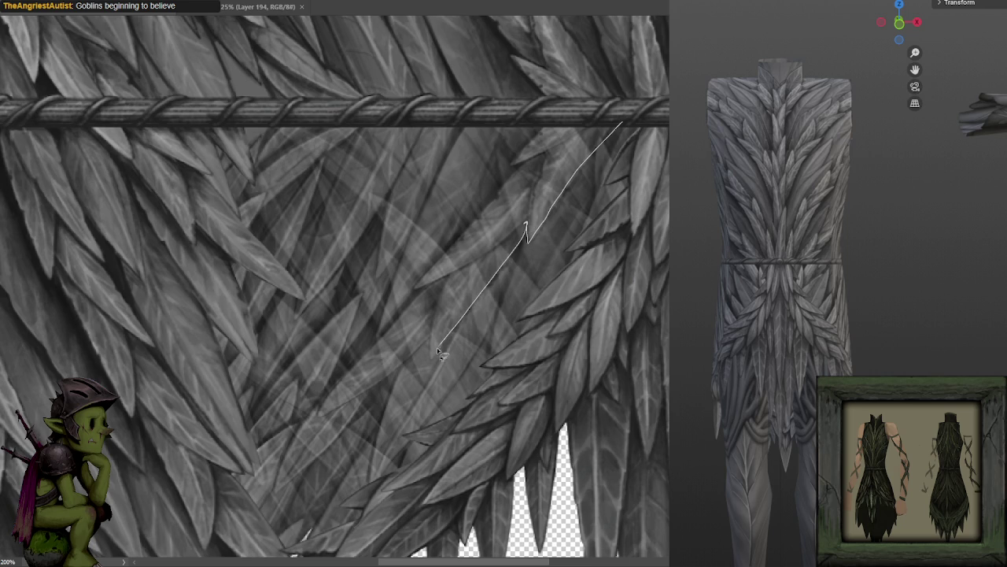
# Step: Lasso several jagged feather tips just below the rope on both sides of the seam
pyautogui.moveTo(434, 319)
pyautogui.mouseDown()
pyautogui.moveTo(448, 273)
pyautogui.moveTo(385, 334)
pyautogui.mouseUp()
pyautogui.moveTo(401, 256); pyautogui.dragTo(382, 265)
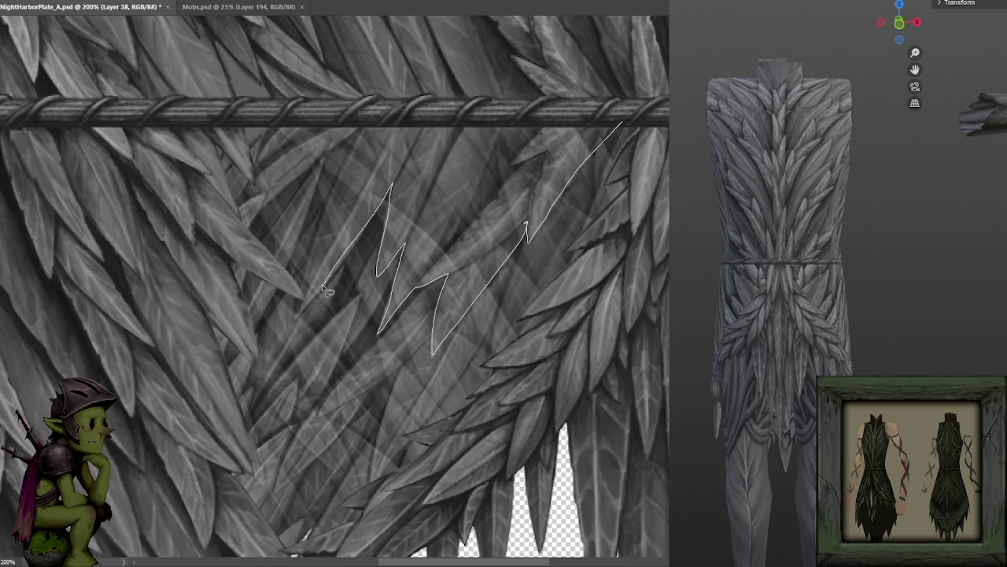
pyautogui.moveTo(299, 313)
pyautogui.mouseDown()
pyautogui.moveTo(358, 140)
pyautogui.moveTo(513, 102)
pyautogui.moveTo(656, 115)
pyautogui.moveTo(528, 114)
pyautogui.mouseUp()
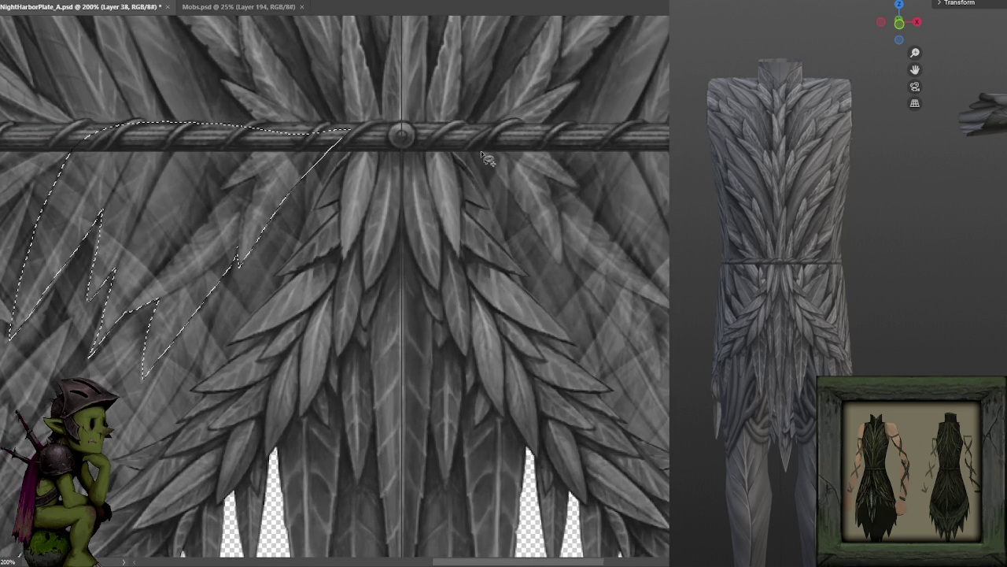
pyautogui.moveTo(482, 153); pyautogui.dragTo(505, 182)
pyautogui.moveTo(561, 267)
pyautogui.mouseDown()
pyautogui.moveTo(550, 185)
pyautogui.moveTo(557, 124)
pyautogui.moveTo(452, 124)
pyautogui.mouseUp()
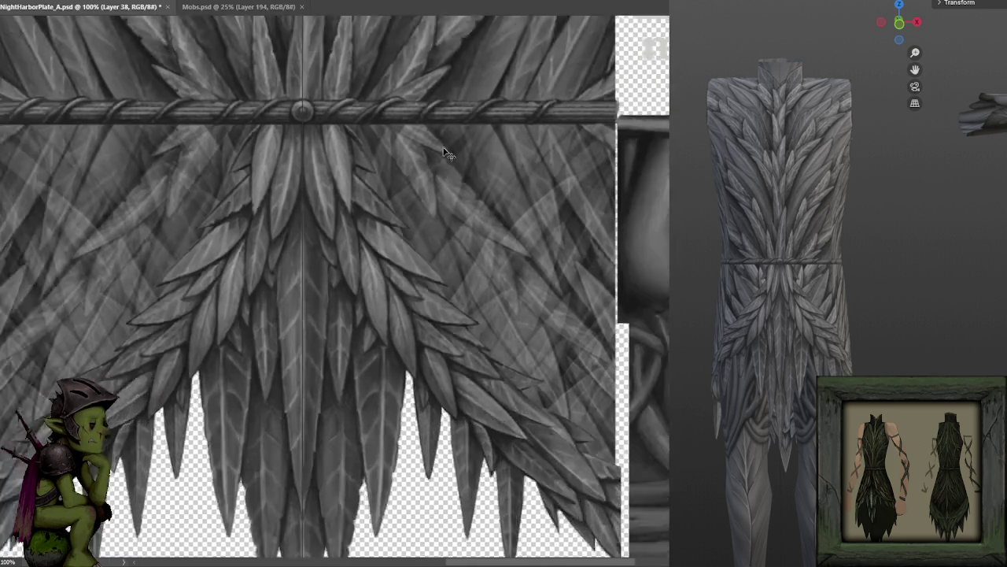
pyautogui.moveTo(334, 41)
pyautogui.mouseDown()
pyautogui.moveTo(429, 142)
pyautogui.moveTo(437, 201)
pyautogui.moveTo(519, 303)
pyautogui.moveTo(528, 303)
pyautogui.moveTo(513, 240)
pyautogui.moveTo(538, 251)
pyautogui.mouseUp()
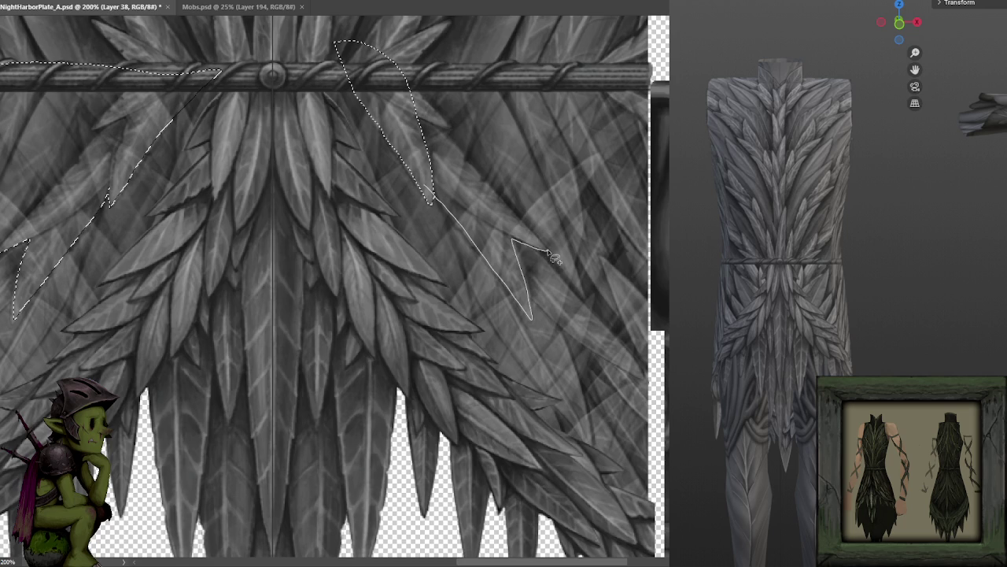
pyautogui.moveTo(547, 250)
pyautogui.mouseDown()
pyautogui.moveTo(579, 292)
pyautogui.moveTo(549, 187)
pyautogui.moveTo(585, 237)
pyautogui.moveTo(580, 181)
pyautogui.moveTo(555, 114)
pyautogui.moveTo(427, 79)
pyautogui.mouseUp()
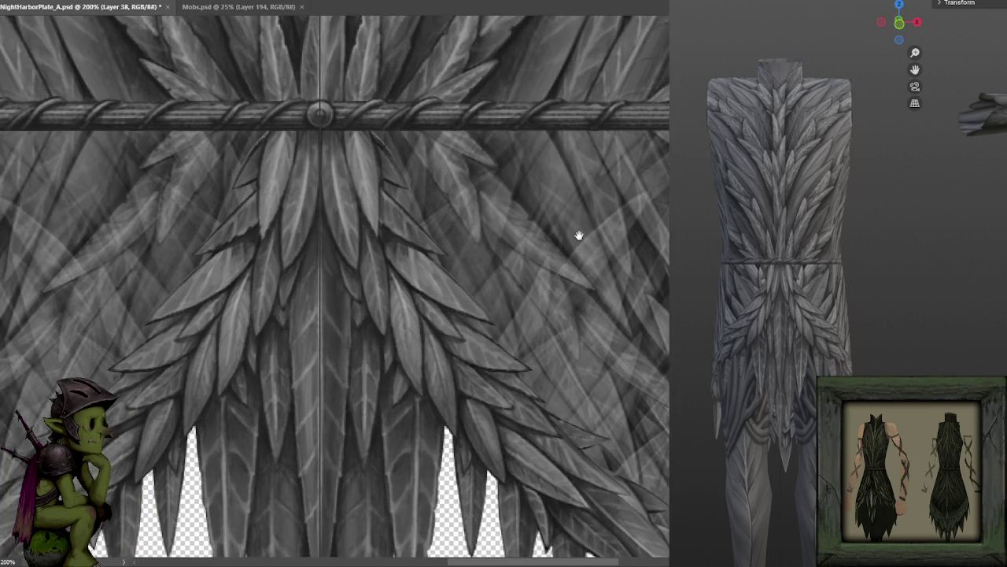
pyautogui.moveTo(556, 177)
pyautogui.mouseDown()
pyautogui.moveTo(610, 211)
pyautogui.moveTo(516, 177)
pyautogui.mouseUp()
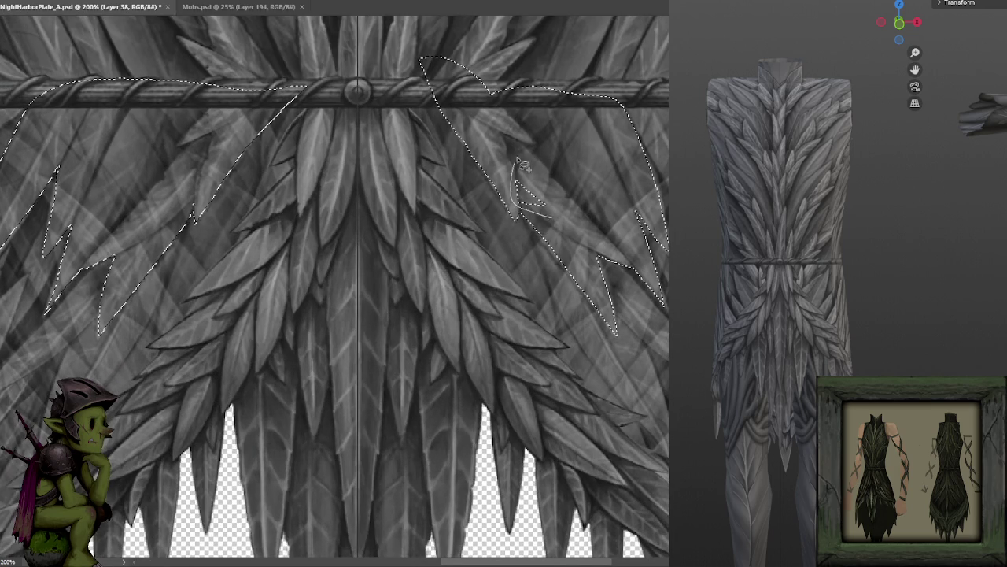
pyautogui.hotkey('ctrl', '-')
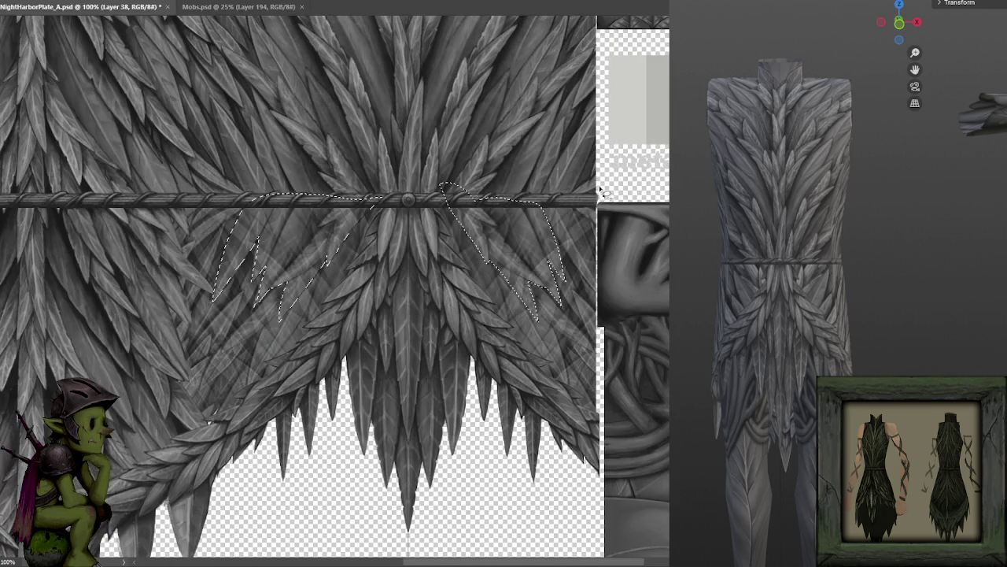
# Step: Add feather loops and tips below the rope to the freehand selection
pyautogui.hotkey('ctrl', '+')
pyautogui.moveTo(515, 169)
pyautogui.mouseDown()
pyautogui.moveTo(523, 165)
pyautogui.moveTo(540, 225)
pyautogui.moveTo(625, 207)
pyautogui.mouseUp()
pyautogui.moveTo(418, 193)
pyautogui.mouseDown()
pyautogui.moveTo(386, 222)
pyautogui.moveTo(359, 287)
pyautogui.moveTo(350, 370)
pyautogui.moveTo(519, 93)
pyautogui.mouseUp()
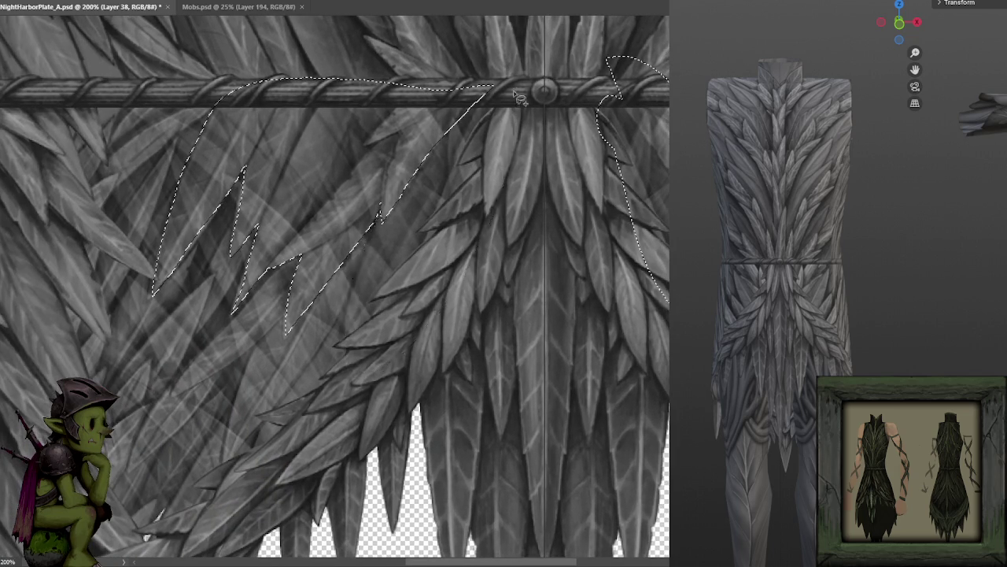
pyautogui.moveTo(433, 202)
pyautogui.mouseDown()
pyautogui.moveTo(469, 201)
pyautogui.moveTo(578, 131)
pyautogui.mouseUp()
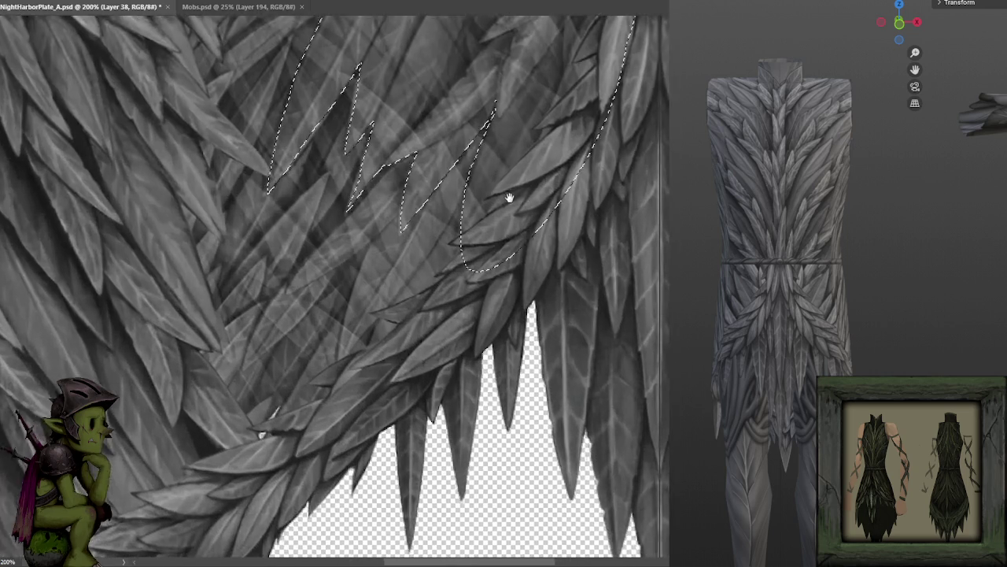
pyautogui.moveTo(509, 197); pyautogui.dragTo(546, 204)
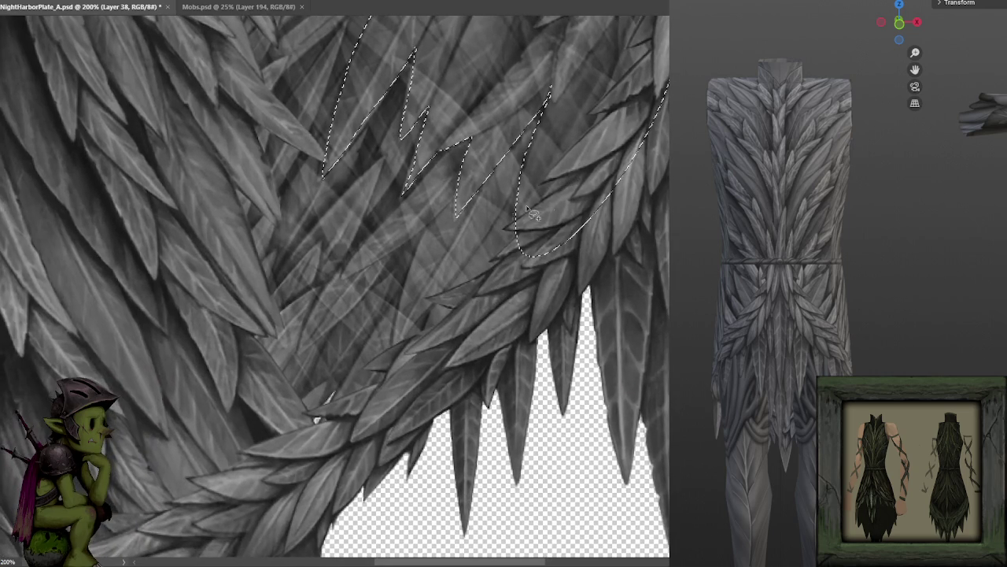
pyautogui.moveTo(465, 201); pyautogui.dragTo(382, 230)
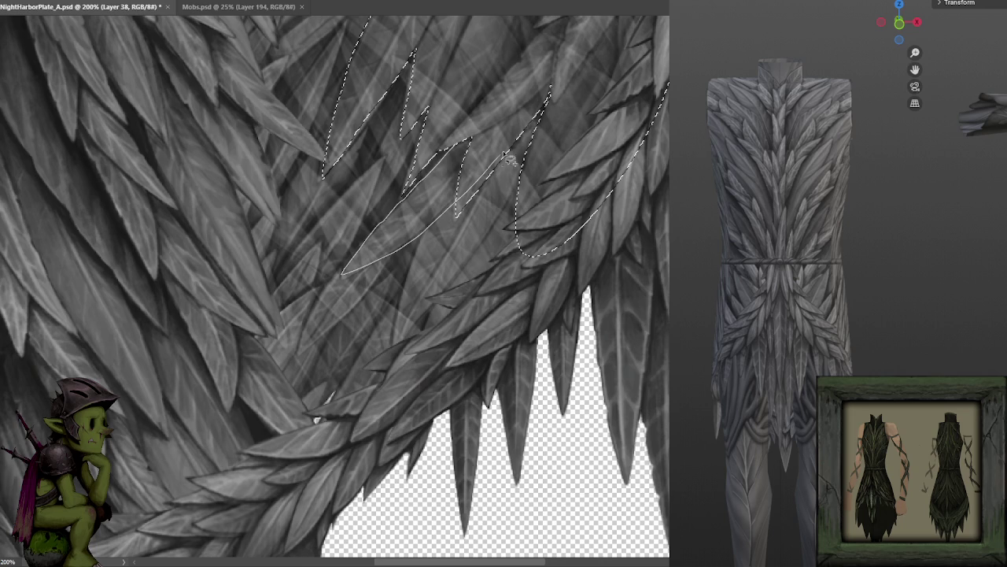
pyautogui.moveTo(410, 246); pyautogui.dragTo(549, 88)
# Step: Enclose the crossed right-hand feather strands in the selection and bring up its options
pyautogui.moveTo(462, 181); pyautogui.dragTo(543, 94)
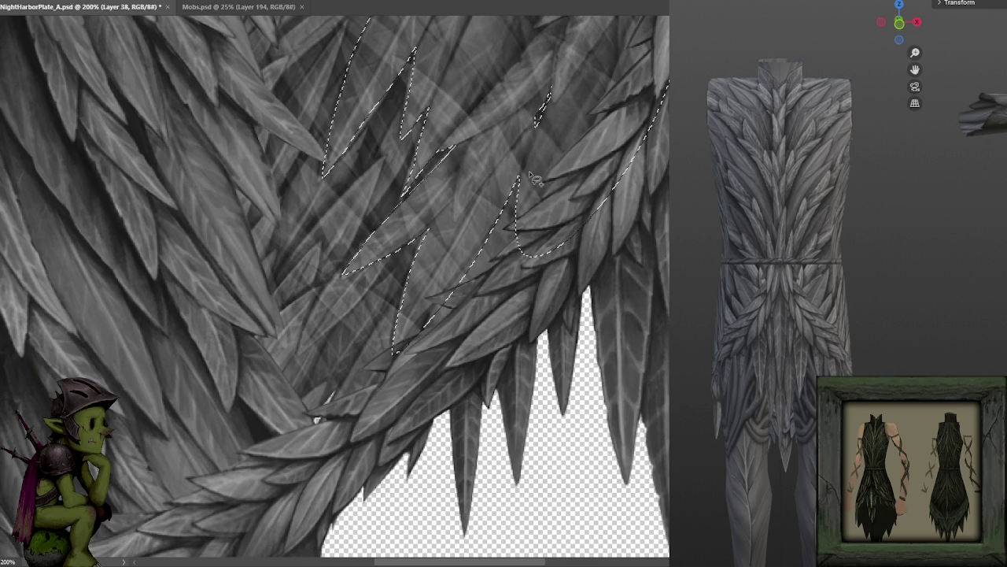
pyautogui.moveTo(589, 170)
pyautogui.mouseDown()
pyautogui.moveTo(602, 168)
pyautogui.moveTo(560, 185)
pyautogui.moveTo(536, 148)
pyautogui.mouseUp()
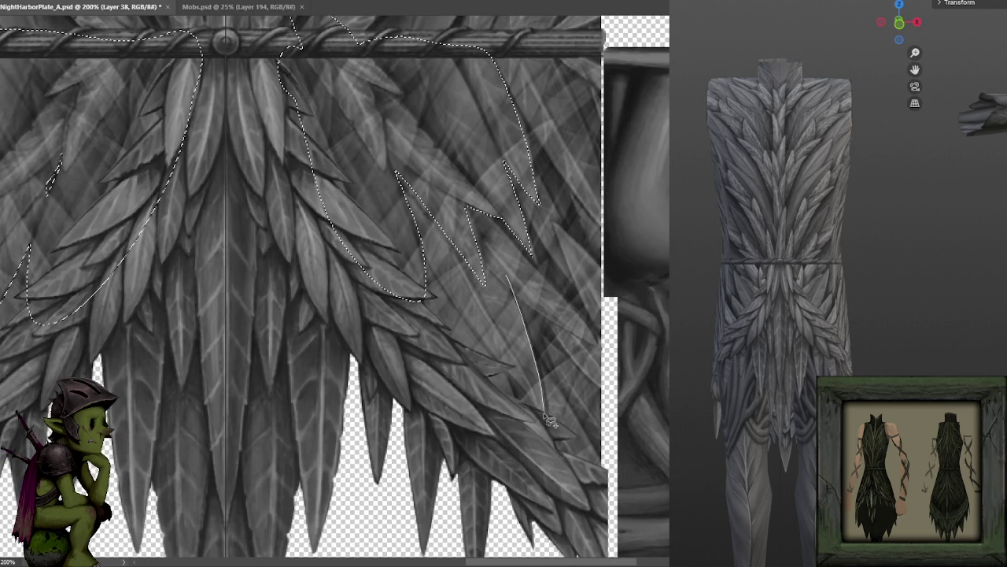
pyautogui.moveTo(475, 336); pyautogui.dragTo(480, 126)
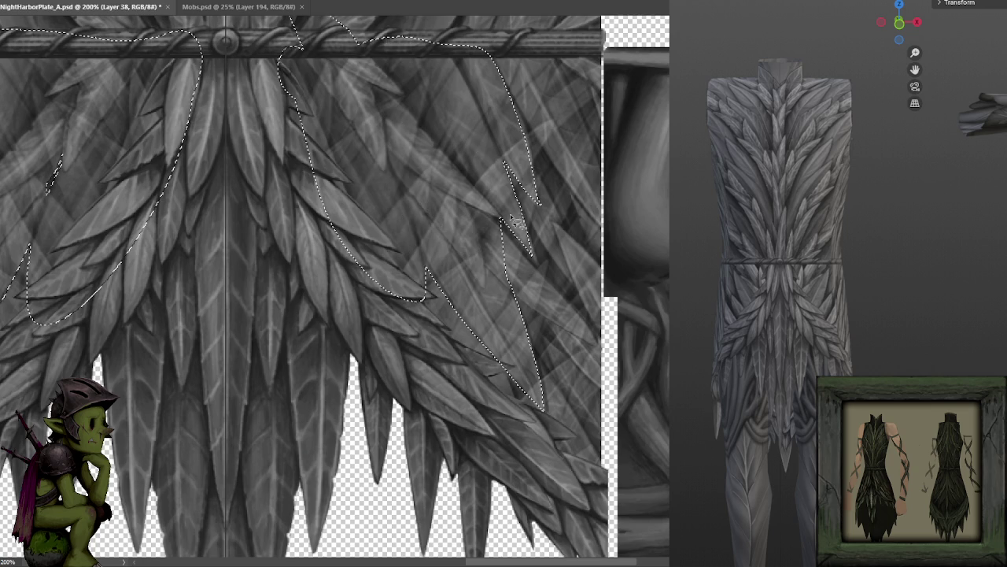
pyautogui.moveTo(496, 208); pyautogui.dragTo(570, 307)
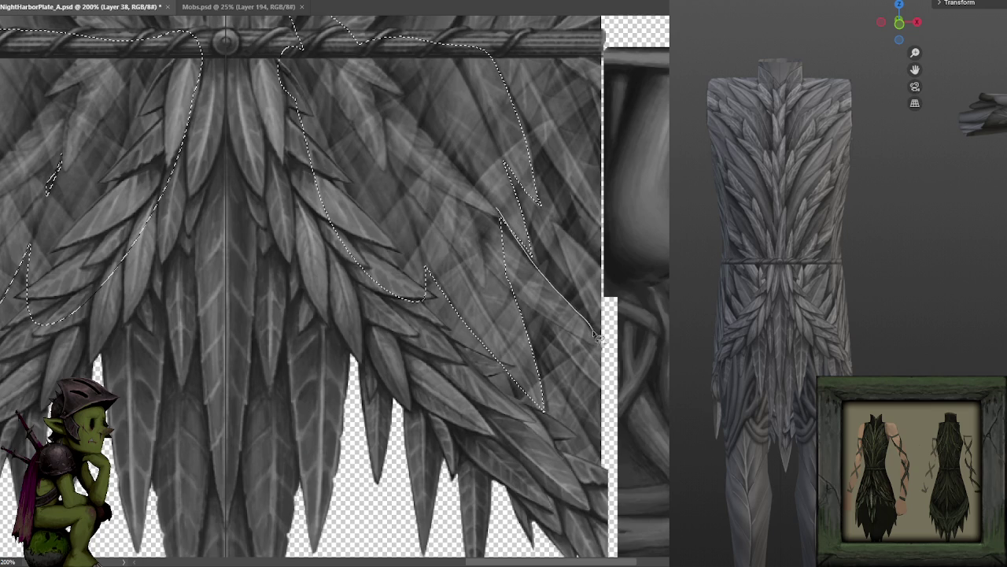
pyautogui.moveTo(580, 346); pyautogui.dragTo(513, 291)
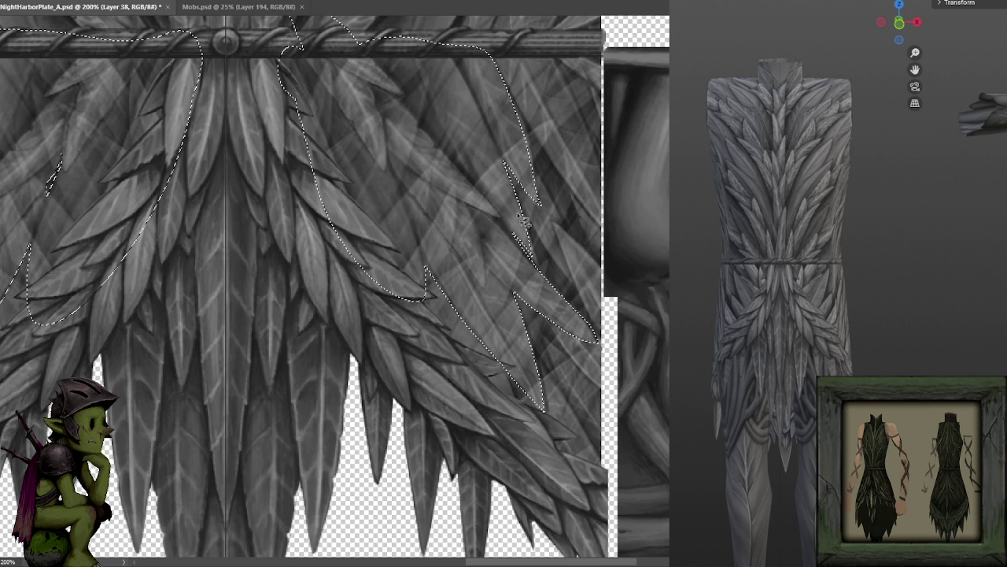
pyautogui.scroll(-3, 565, 133)
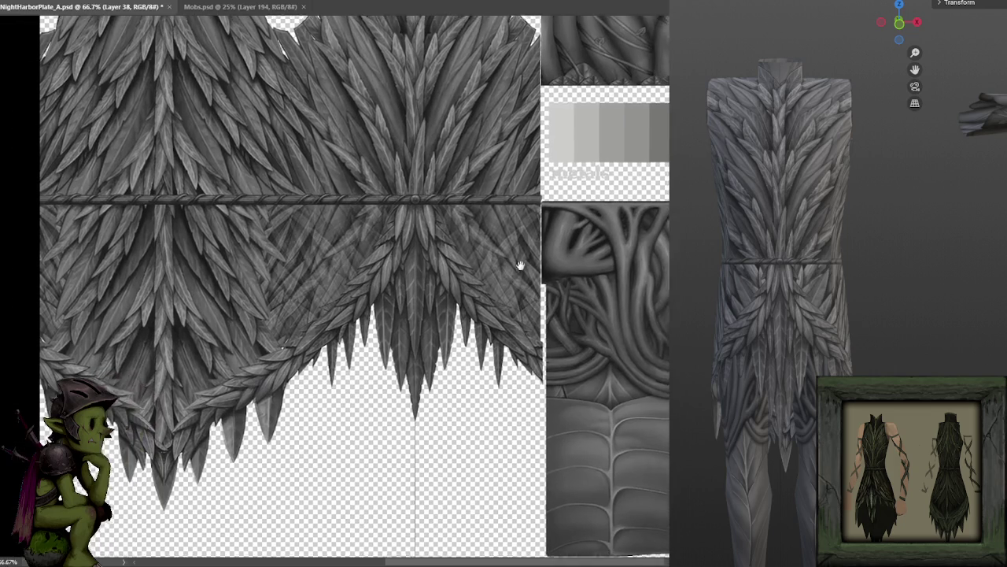
pyautogui.moveTo(519, 266); pyautogui.dragTo(529, 261)
pyautogui.rightClick(488, 252)
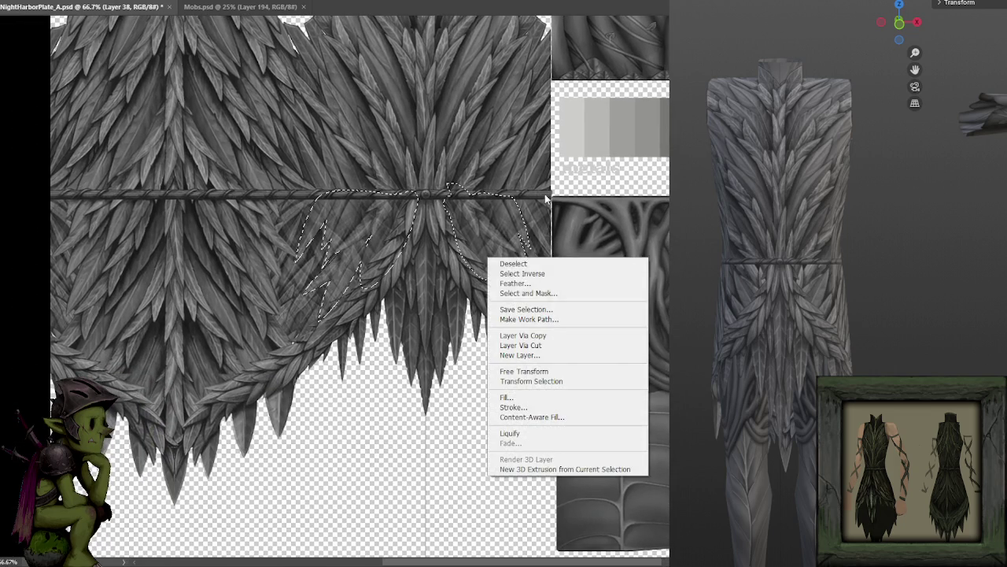
# Step: Invert the selection, adjust the strand overlay's opacity, and save the NightHarborPlate_A texture
pyautogui.click(519, 273)
pyautogui.hotkey('ctrl', 'd')
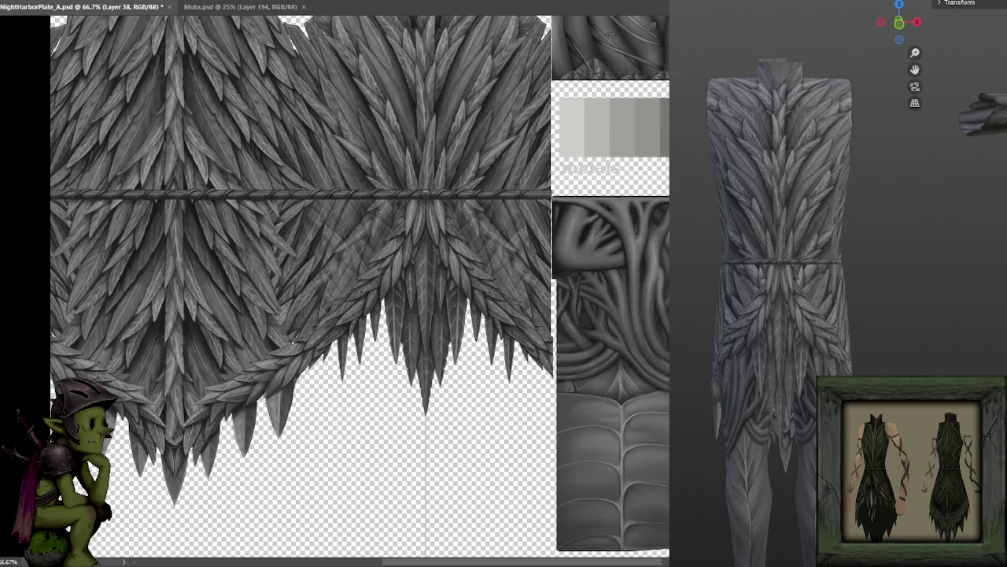
pyautogui.press('0')
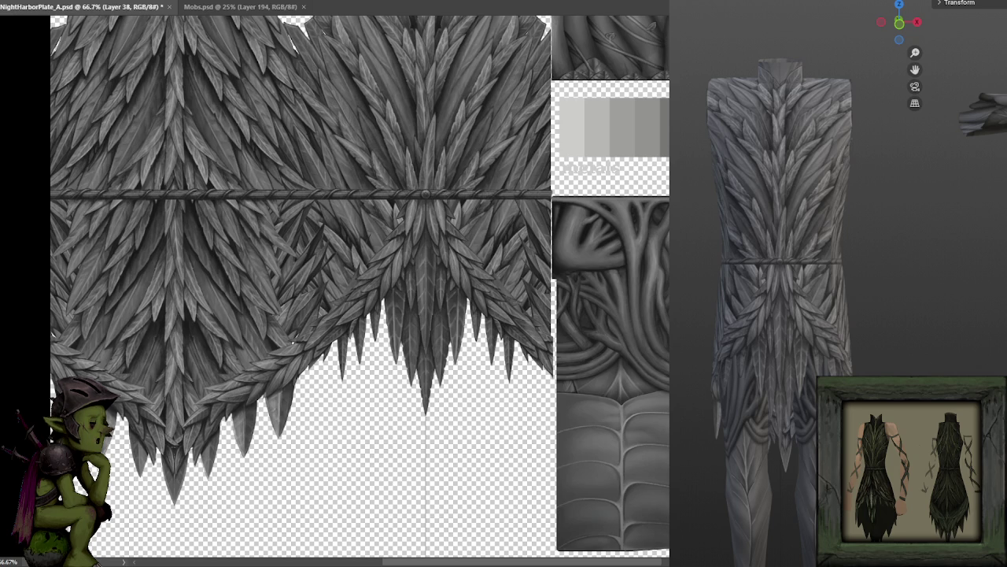
pyautogui.hotkey('ctrl', 'Return')
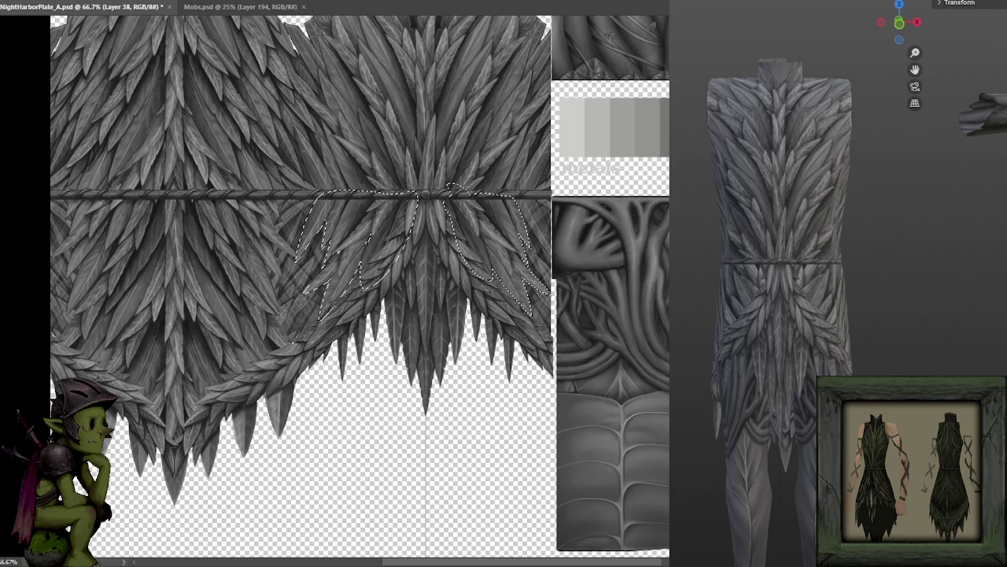
pyautogui.hotkey('ctrl', 'd')
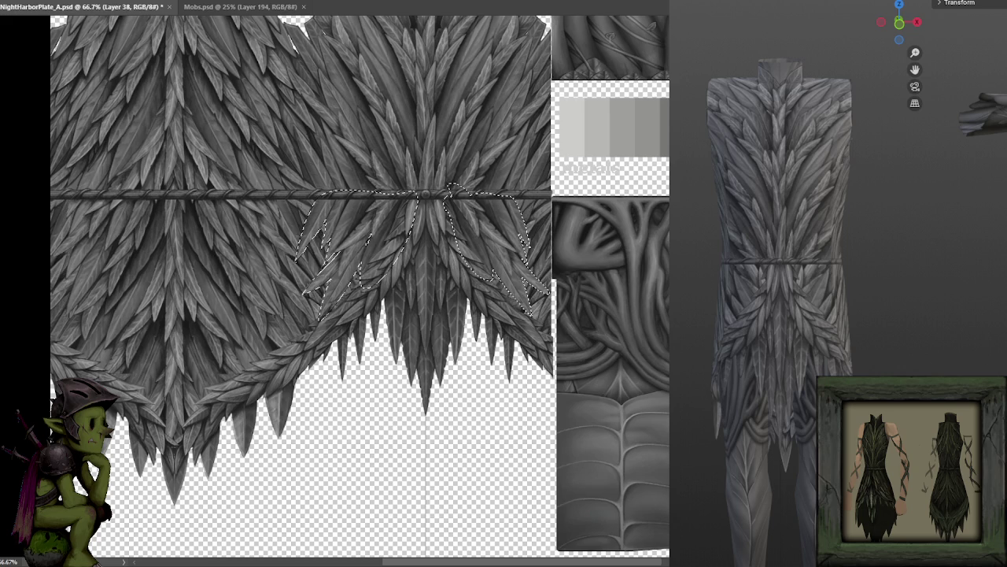
pyautogui.moveTo(513, 314); pyautogui.dragTo(551, 321)
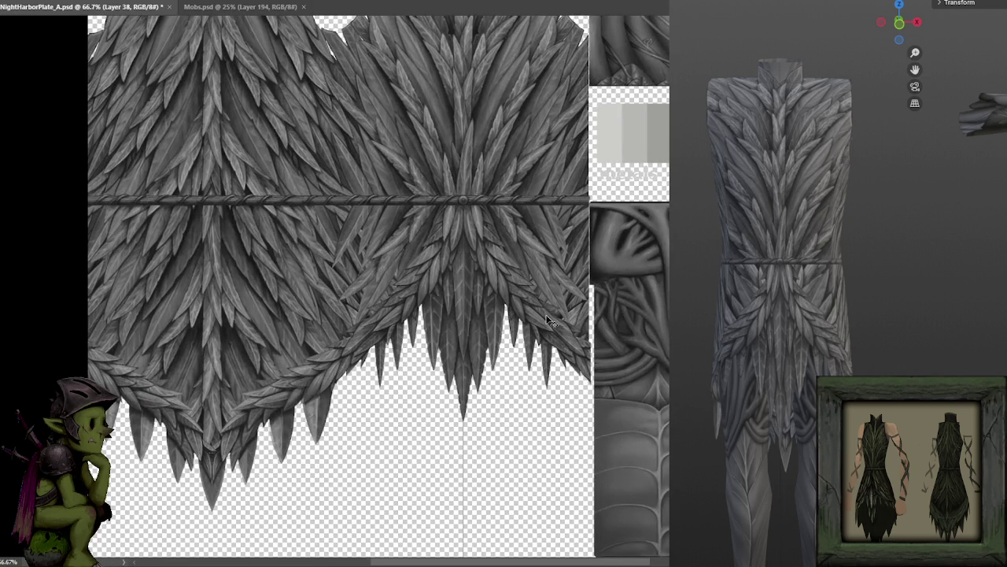
pyautogui.hotkey('ctrl', 's')
# Step: Orbit the garment model in the 3D preview, then switch to the web browser
pyautogui.moveTo(727, 352); pyautogui.dragTo(808, 349)
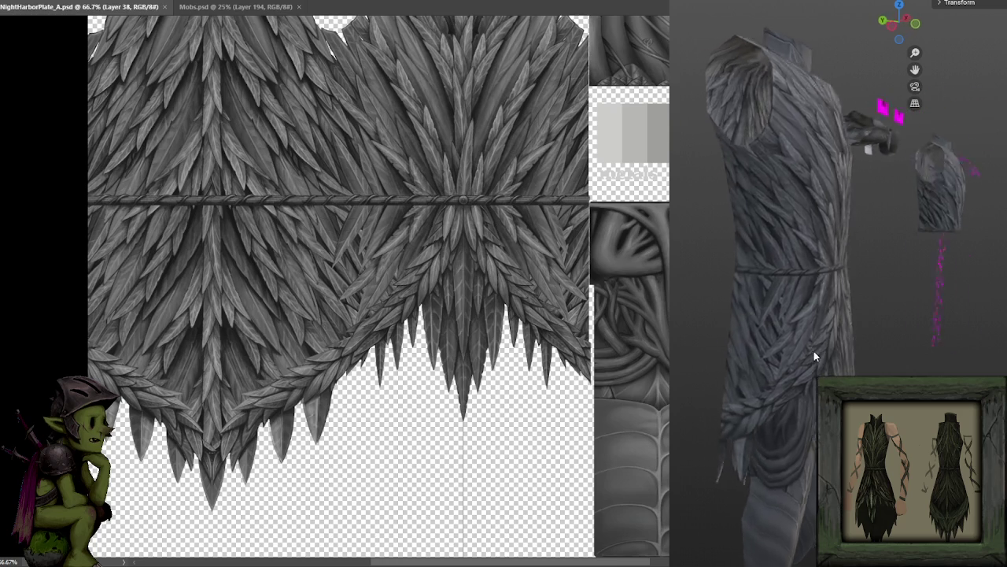
pyautogui.moveTo(808, 350)
pyautogui.mouseDown()
pyautogui.moveTo(857, 346)
pyautogui.moveTo(713, 340)
pyautogui.moveTo(732, 350)
pyautogui.moveTo(838, 345)
pyautogui.moveTo(807, 342)
pyautogui.mouseUp()
pyautogui.scroll(-3, 733, 350)
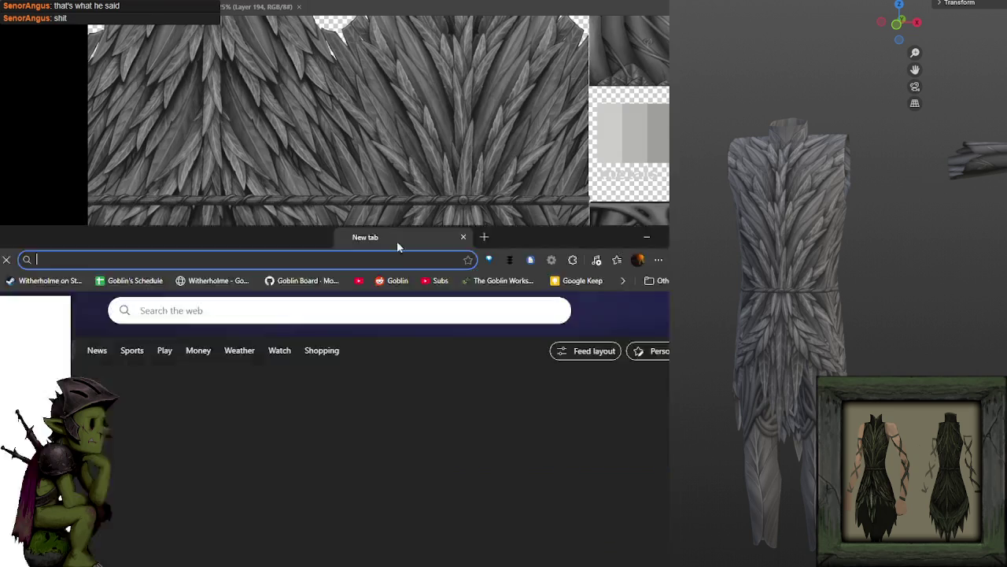
pyautogui.doubleClick(396, 243)
pyautogui.click(632, 21)
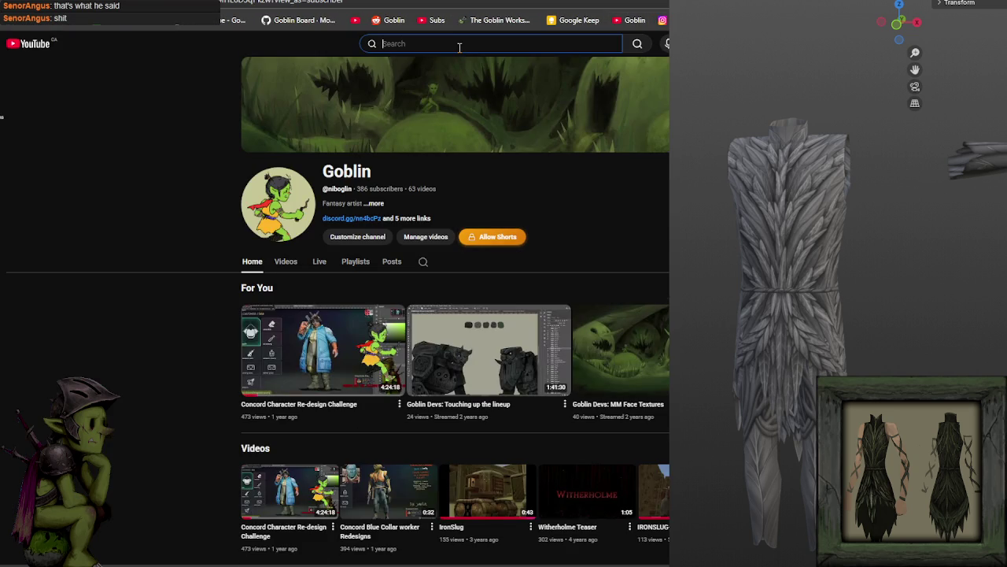
pyautogui.write("that's t")
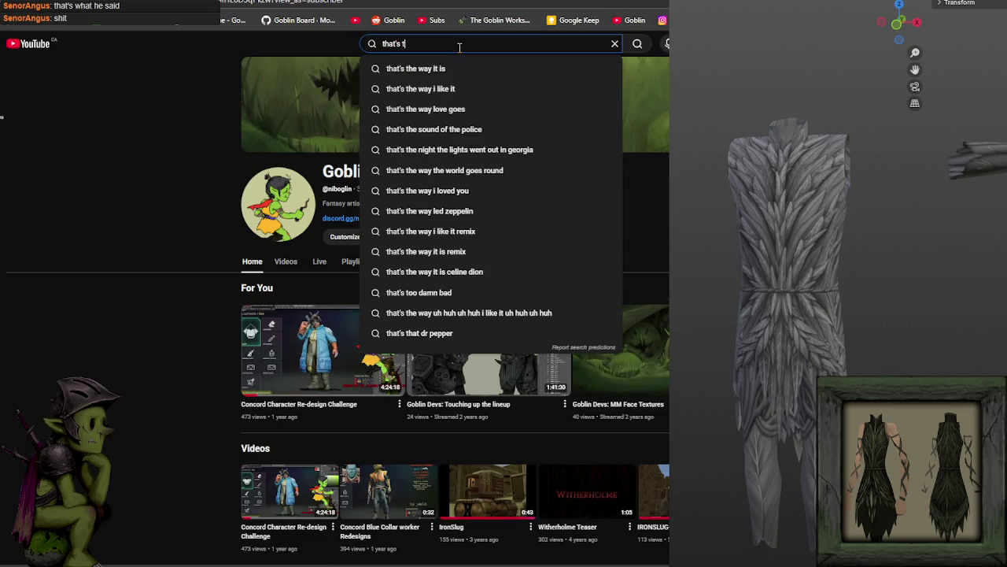
pyautogui.write('ight')
pyautogui.press('Down')
pyautogui.press('Return')
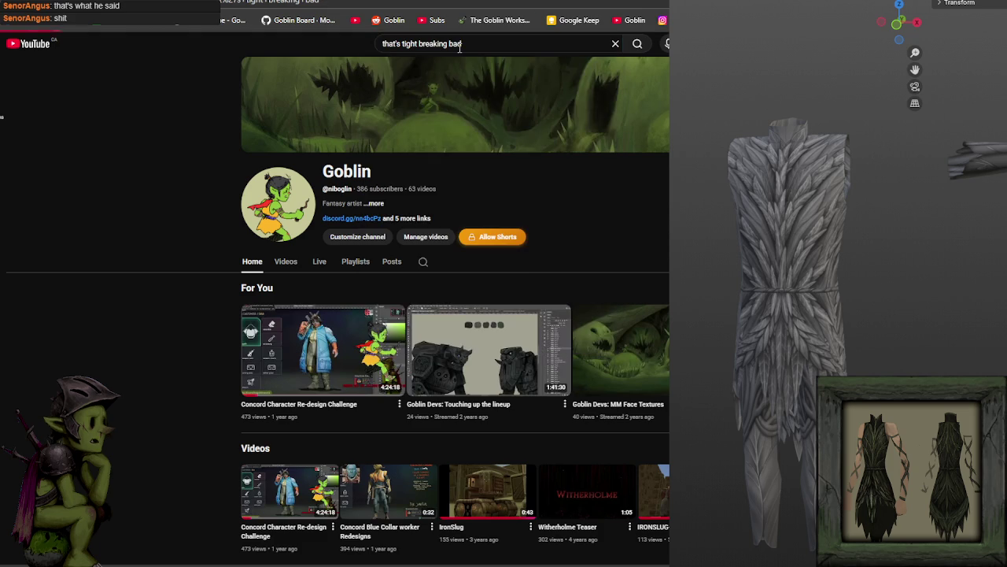
pyautogui.moveTo(338, 254)
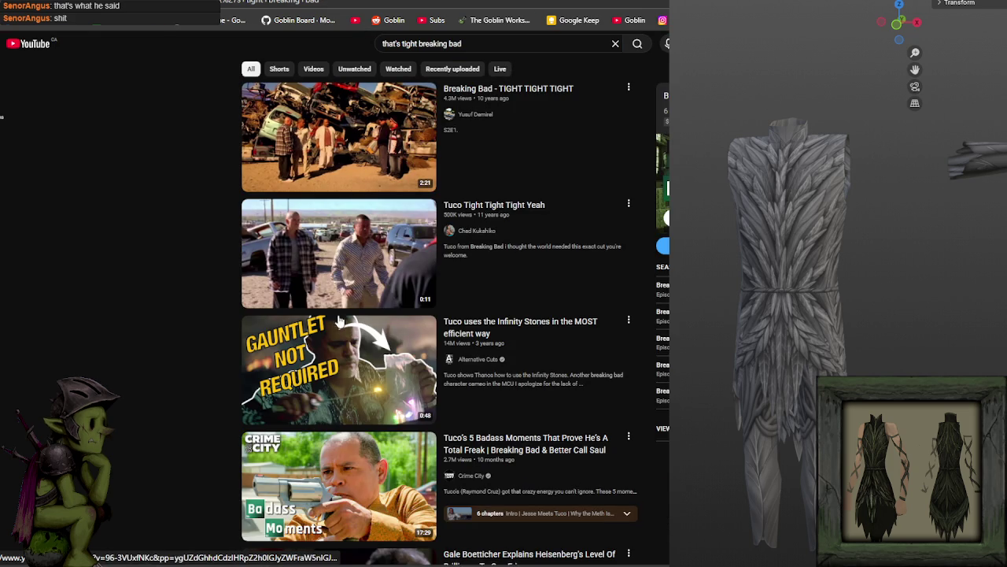
pyautogui.click(347, 262)
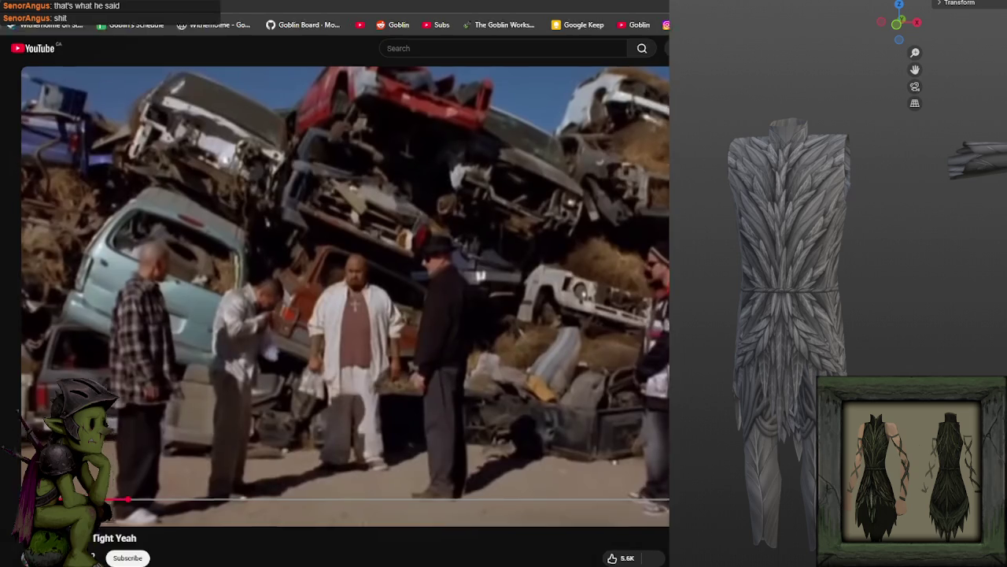
pyautogui.doubleClick(173, 453)
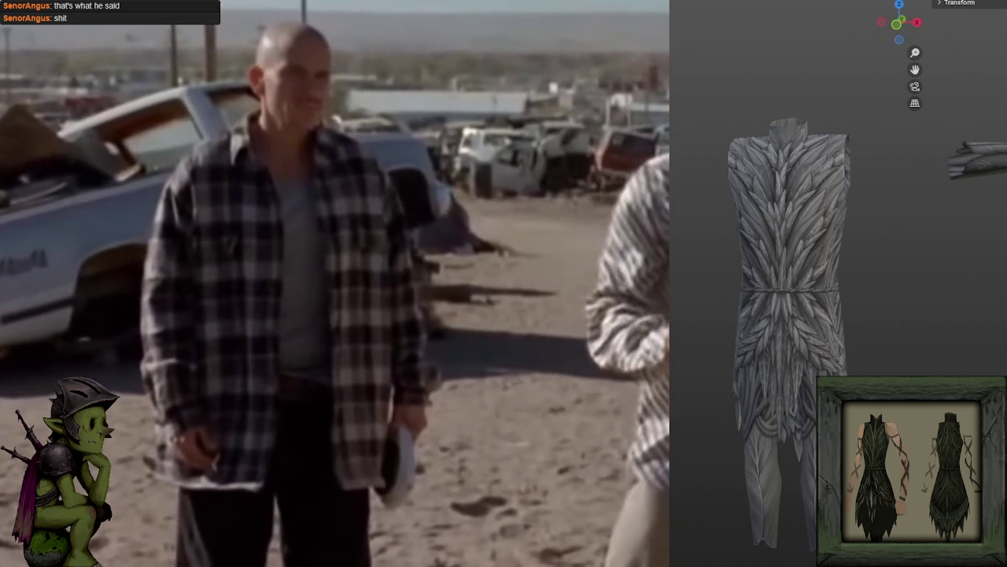
pyautogui.press('Escape')
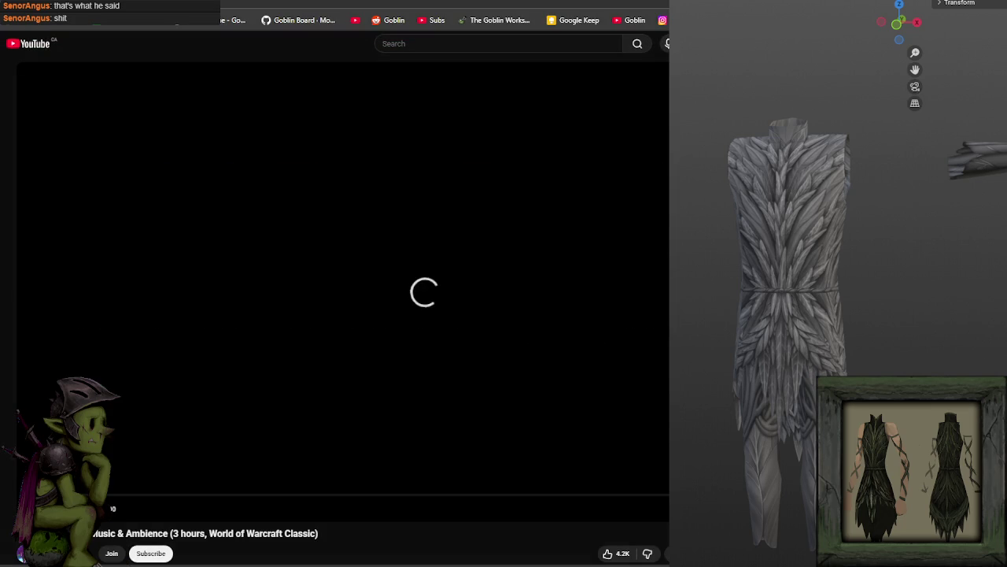
pyautogui.hotkey('alt', 'Tab')
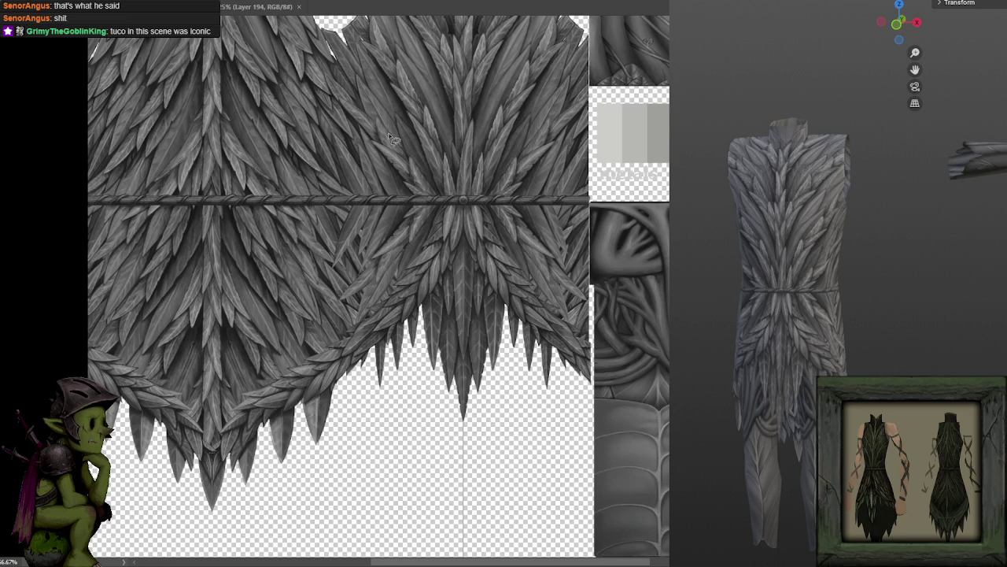
pyautogui.scroll(-3, 58, 134)
pyautogui.scroll(3, 225, 157)
pyautogui.moveTo(225, 157)
pyautogui.mouseDown()
pyautogui.moveTo(213, 174)
pyautogui.moveTo(225, 216)
pyautogui.moveTo(289, 204)
pyautogui.mouseUp()
pyautogui.scroll(-2, 225, 218)
pyautogui.scroll(3, 221, 236)
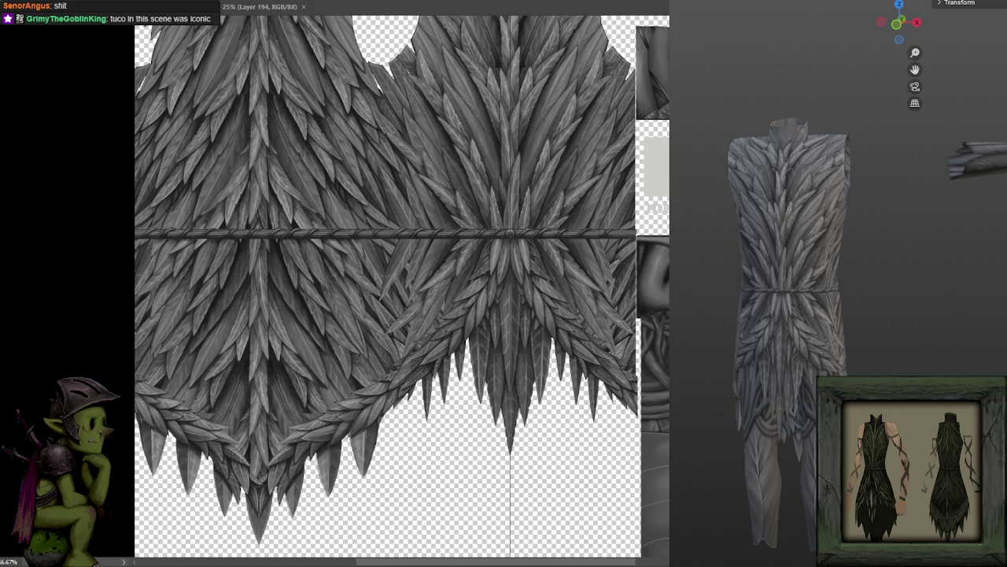
pyautogui.moveTo(523, 396); pyautogui.dragTo(440, 396)
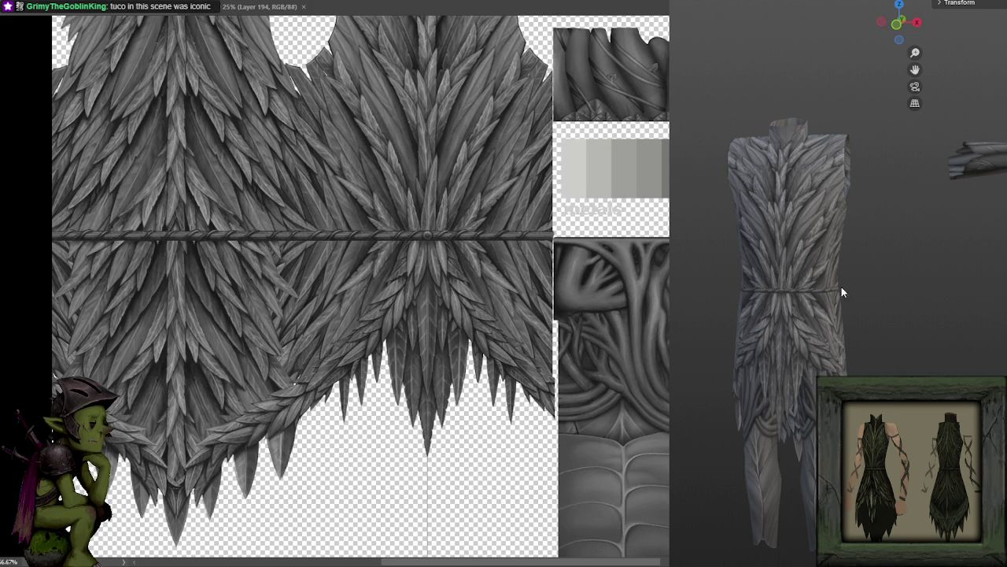
pyautogui.moveTo(292, 289); pyautogui.dragTo(371, 268)
pyautogui.scroll(5, 787, 315)
pyautogui.moveTo(787, 314); pyautogui.dragTo(822, 320)
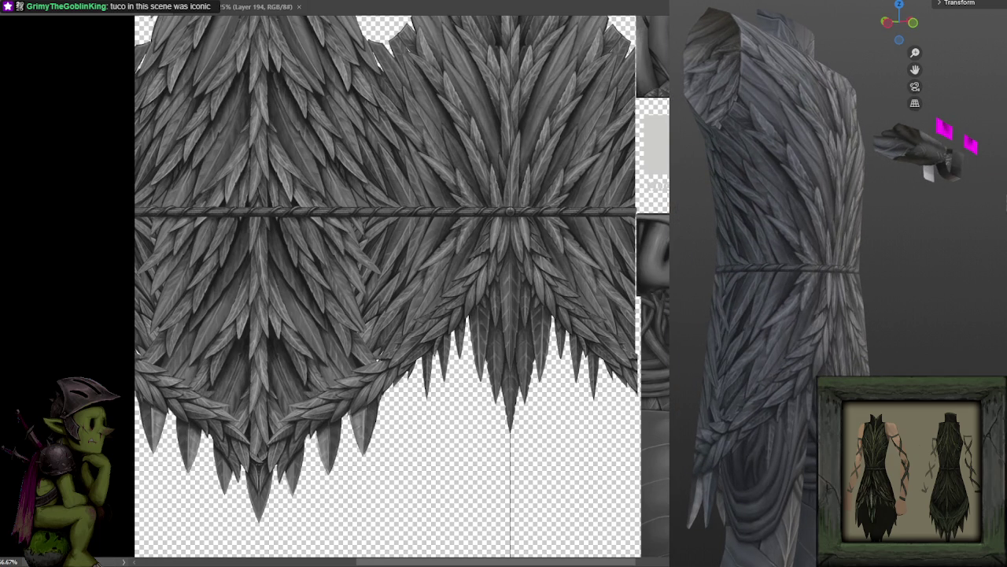
pyautogui.moveTo(787, 315)
pyautogui.mouseDown()
pyautogui.moveTo(775, 319)
pyautogui.moveTo(800, 314)
pyautogui.moveTo(783, 317)
pyautogui.mouseUp()
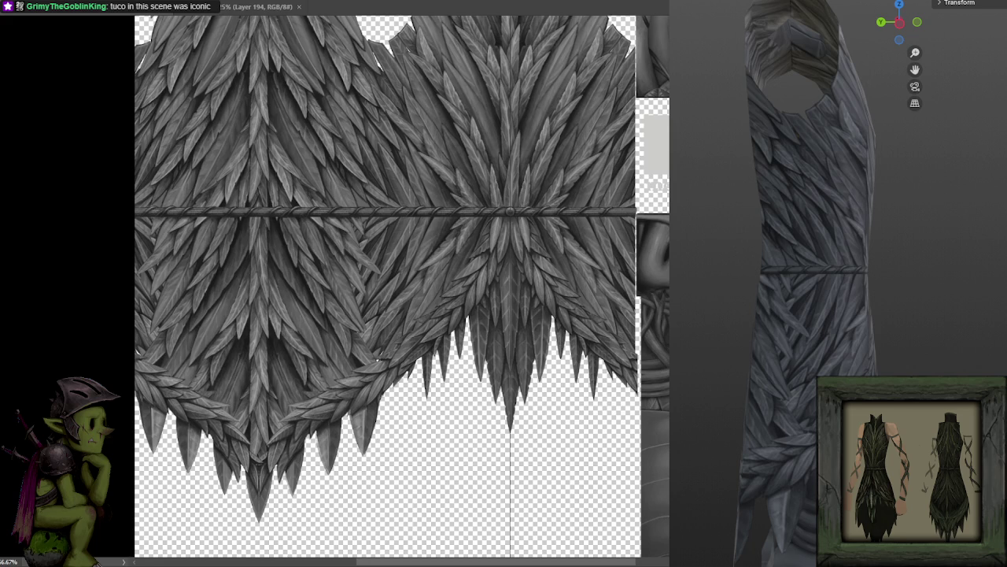
pyautogui.hotkey('ctrl', 'z')
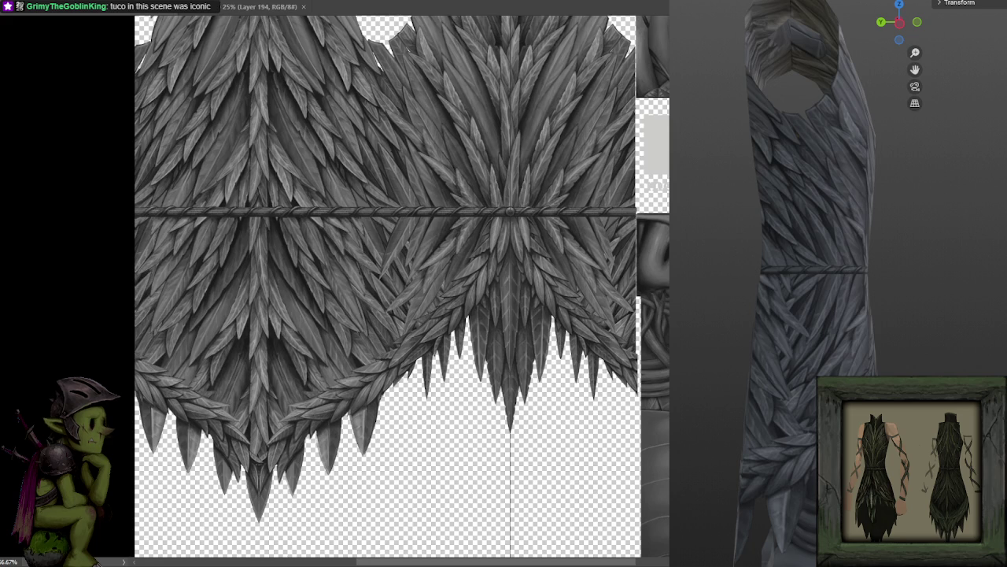
pyautogui.hotkey('ctrl', 'z')
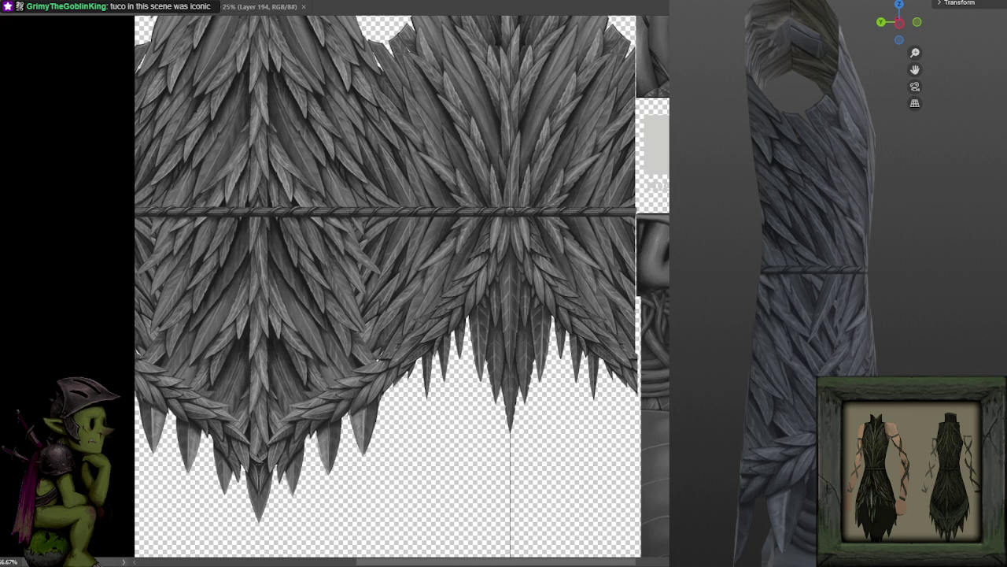
pyautogui.hotkey('ctrl', 'z')
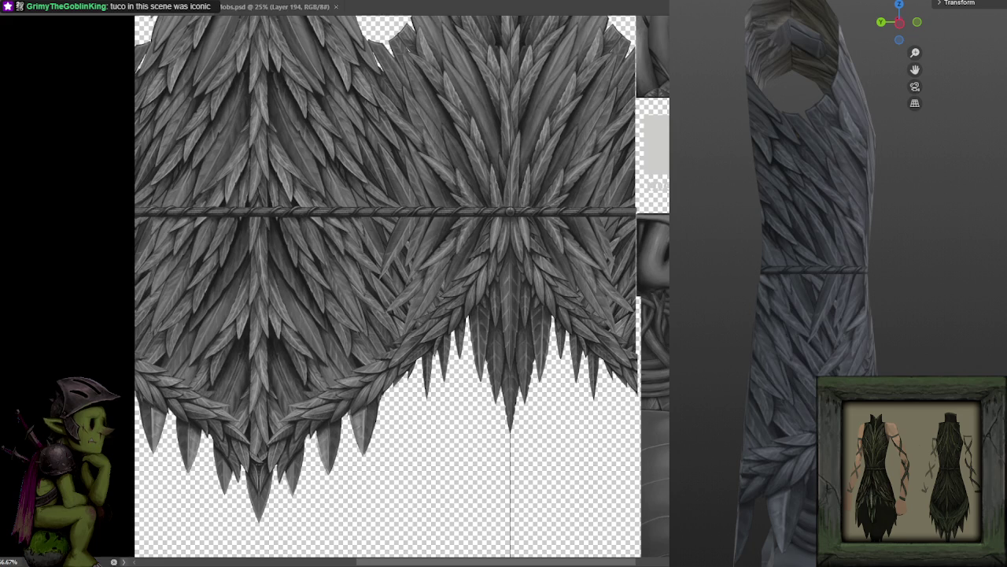
pyautogui.hotkey('ctrl', 'z')
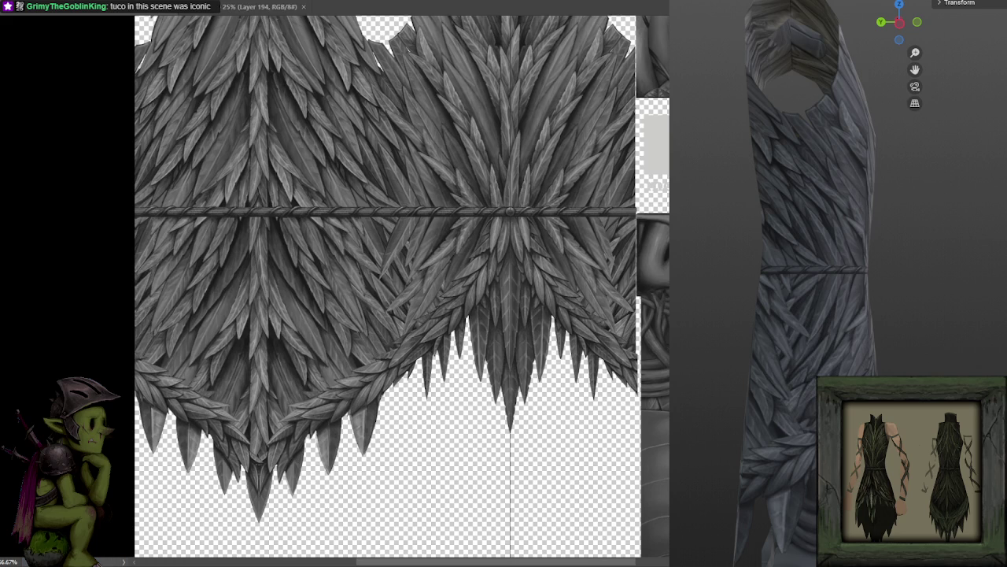
pyautogui.hotkey('ctrl', 'z')
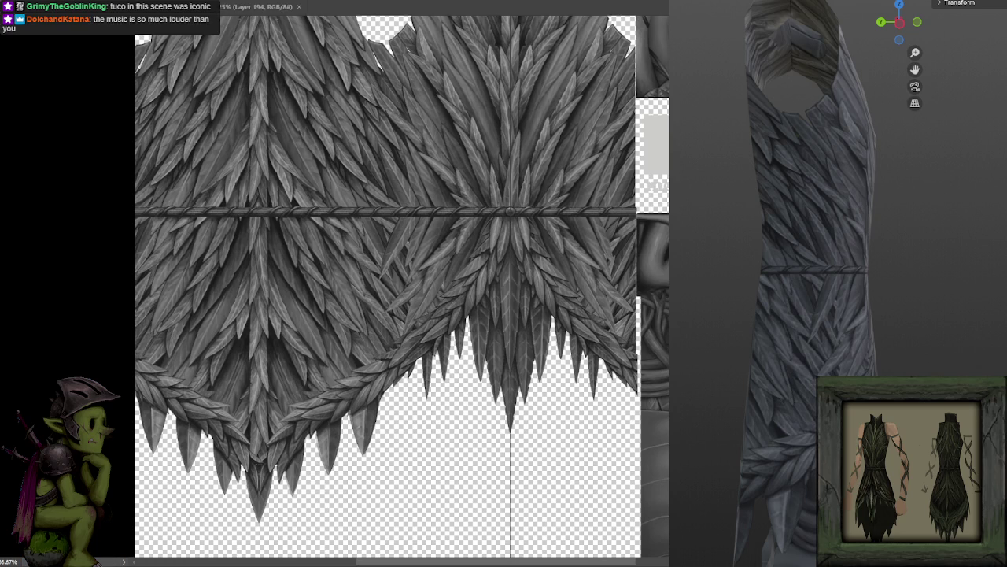
pyautogui.hotkey('ctrl', 'z')
pyautogui.hotkey('ctrl', 'z')
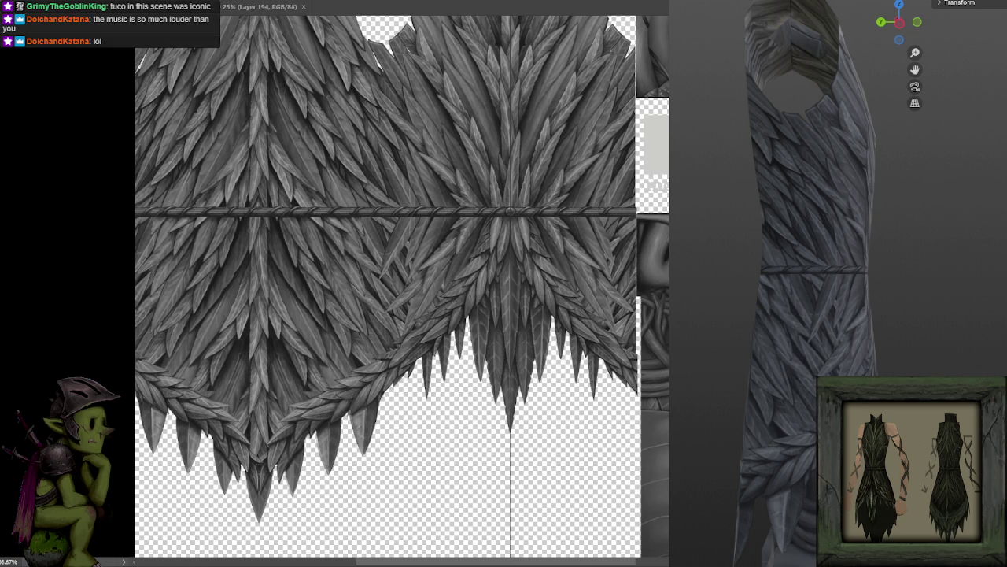
pyautogui.scroll(2, 452, 256)
pyautogui.scroll(2, 452, 256)
pyautogui.scroll(1, 452, 256)
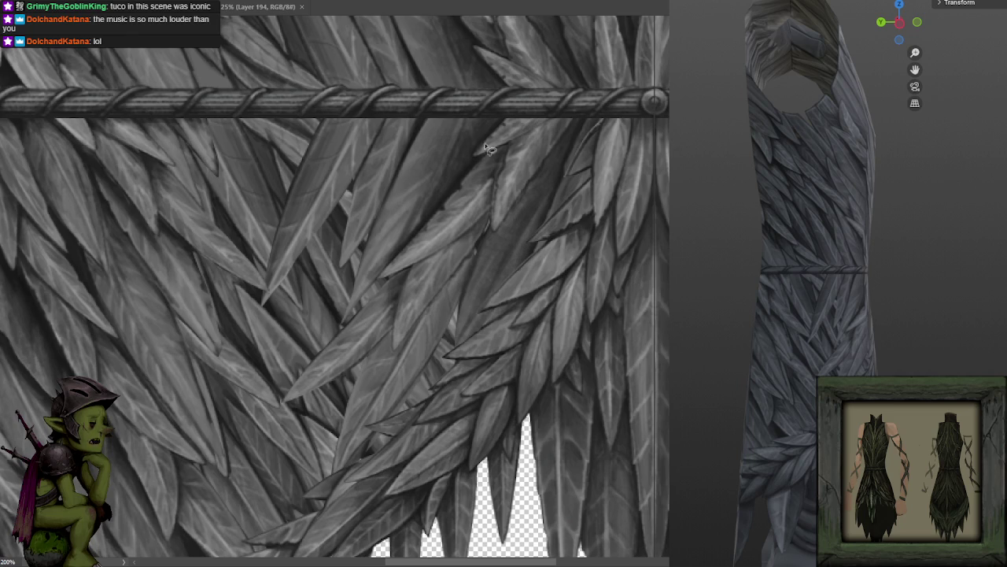
# Step: Undo and redo the latest feather patch edit to compare the two versions
pyautogui.scroll(-1, 629, 275)
pyautogui.scroll(-1, 629, 275)
pyautogui.scroll(-2, 629, 276)
pyautogui.scroll(-1, 373, 289)
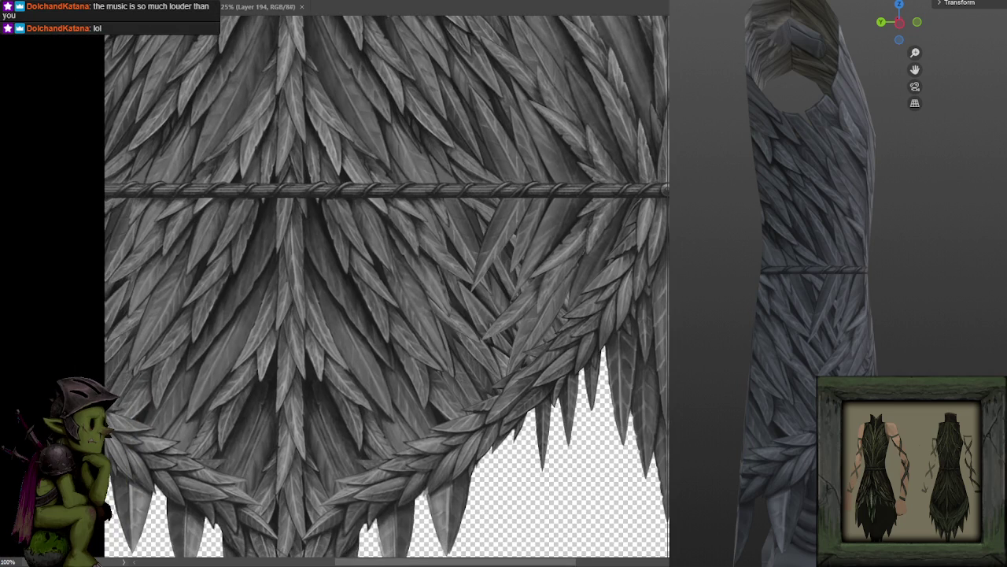
pyautogui.hotkey('ctrl', 'z')
pyautogui.hotkey('ctrl', 'z')
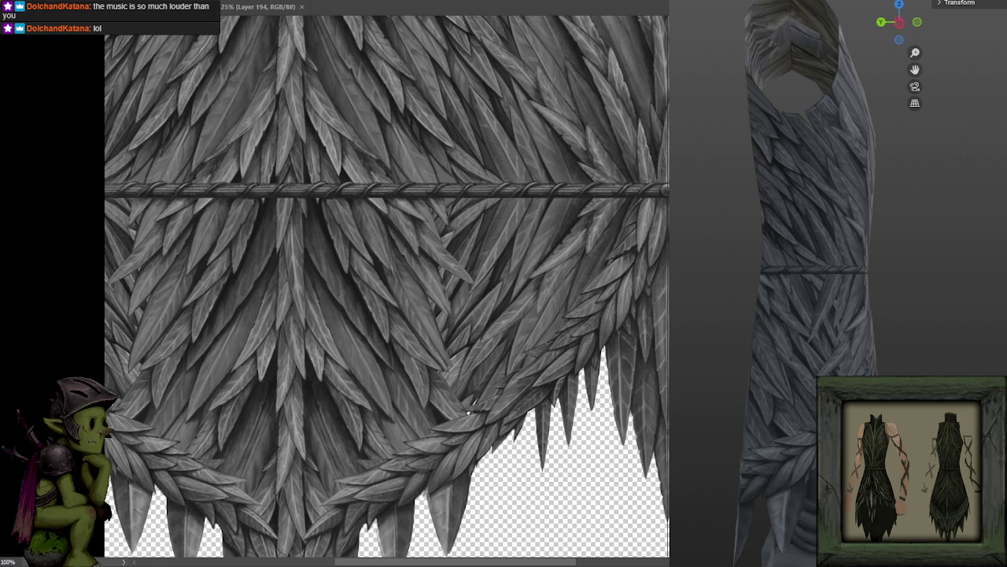
pyautogui.hotkey('ctrl', 'z')
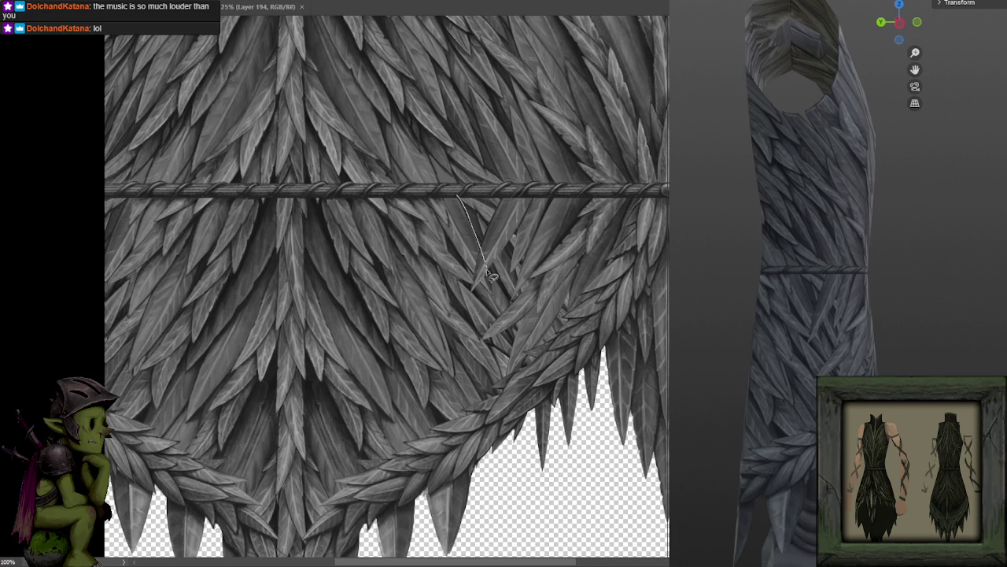
# Step: Lasso-select the leaves below the rope, adding several leaf areas to the selection
pyautogui.moveTo(435, 220)
pyautogui.mouseDown()
pyautogui.moveTo(491, 274)
pyautogui.moveTo(479, 239)
pyautogui.mouseUp()
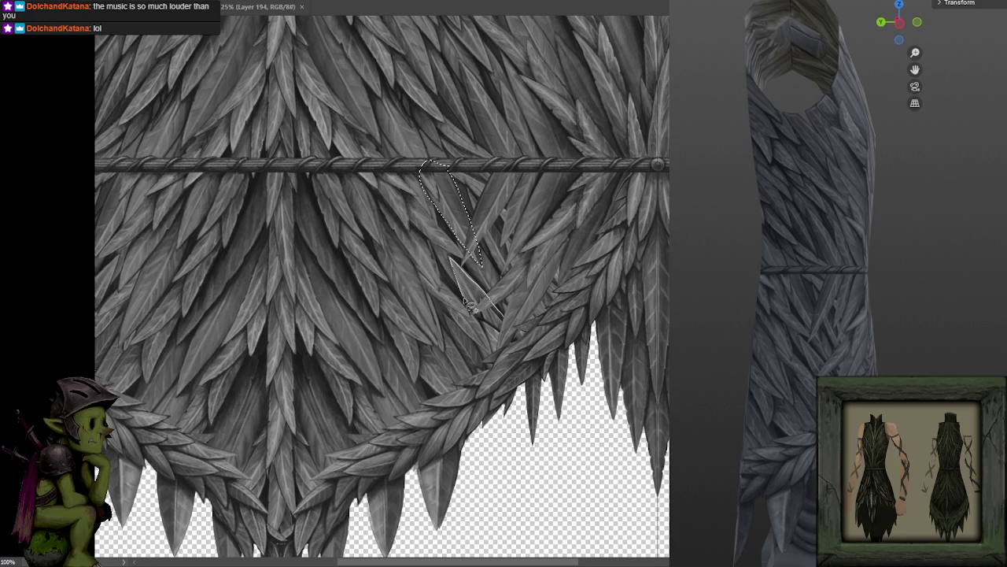
pyautogui.moveTo(508, 342); pyautogui.dragTo(502, 331)
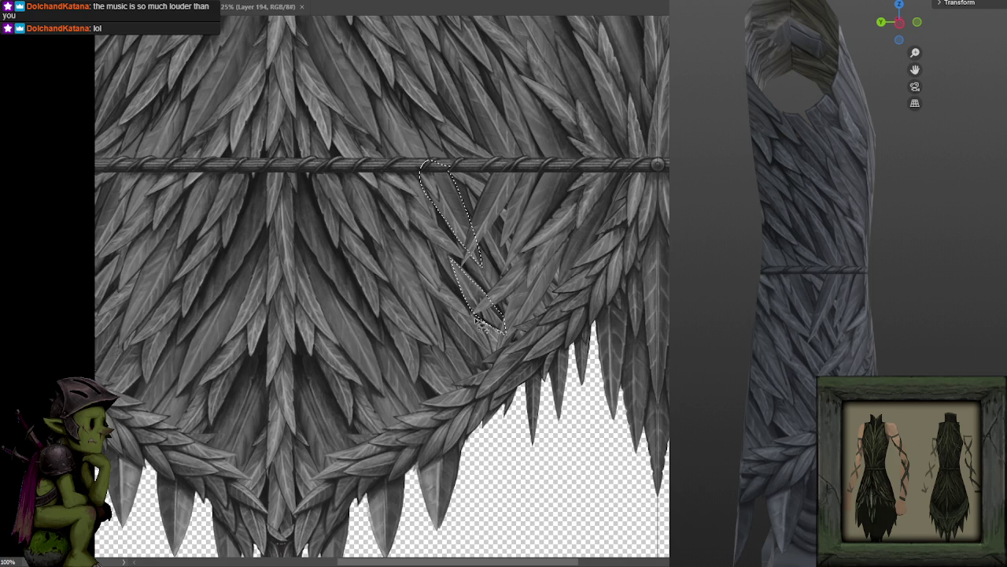
pyautogui.moveTo(441, 291)
pyautogui.mouseDown()
pyautogui.moveTo(468, 335)
pyautogui.moveTo(502, 332)
pyautogui.mouseUp()
pyautogui.moveTo(442, 313)
pyautogui.mouseDown()
pyautogui.moveTo(478, 377)
pyautogui.moveTo(484, 370)
pyautogui.mouseUp()
pyautogui.moveTo(438, 318); pyautogui.dragTo(424, 337)
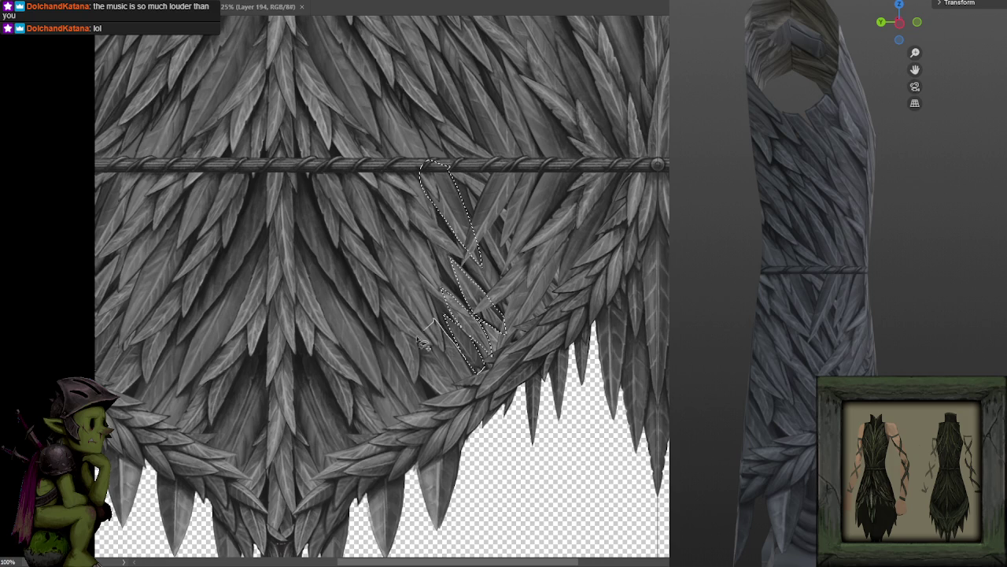
pyautogui.moveTo(475, 399); pyautogui.dragTo(476, 394)
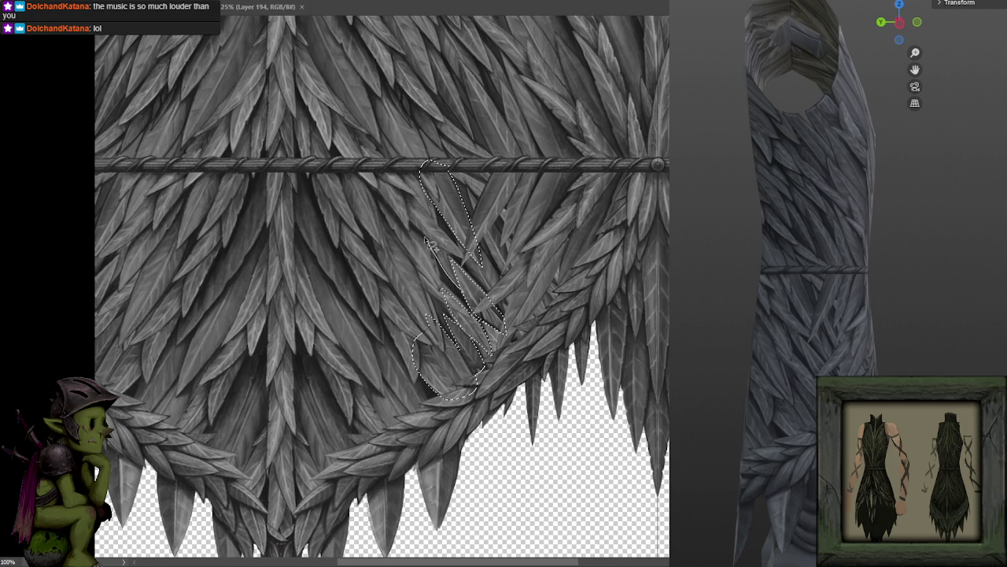
# Step: Deselect, reposition the canvas, and redraw the outline around the overlapping leaves on the right
pyautogui.hotkey('ctrl', 'd')
pyautogui.moveTo(520, 224); pyautogui.dragTo(495, 234)
pyautogui.moveTo(453, 338)
pyautogui.mouseDown()
pyautogui.moveTo(479, 288)
pyautogui.moveTo(657, 229)
pyautogui.mouseUp()
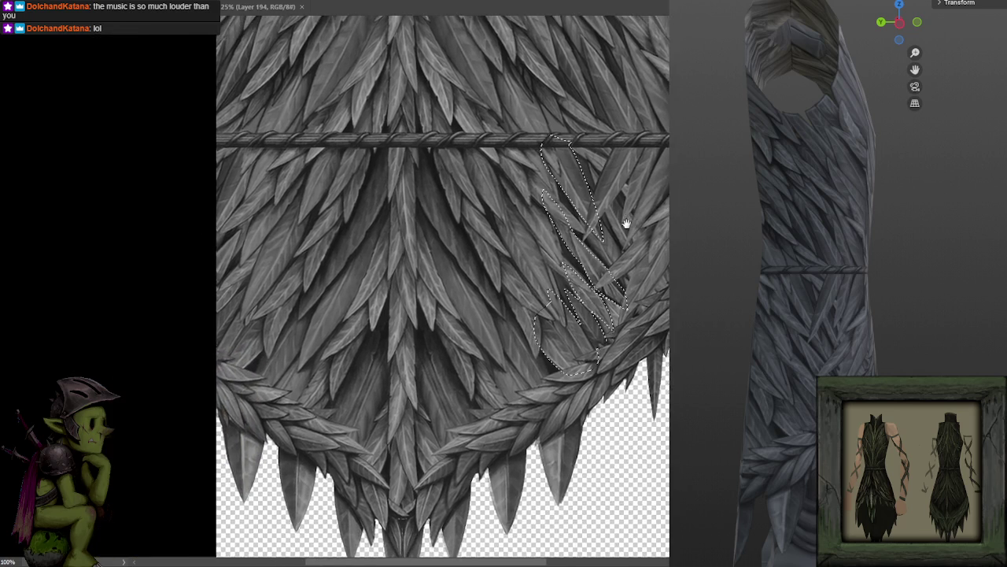
pyautogui.hotkey('ctrl', 'd')
pyautogui.hscroll(-3, 642, 205)
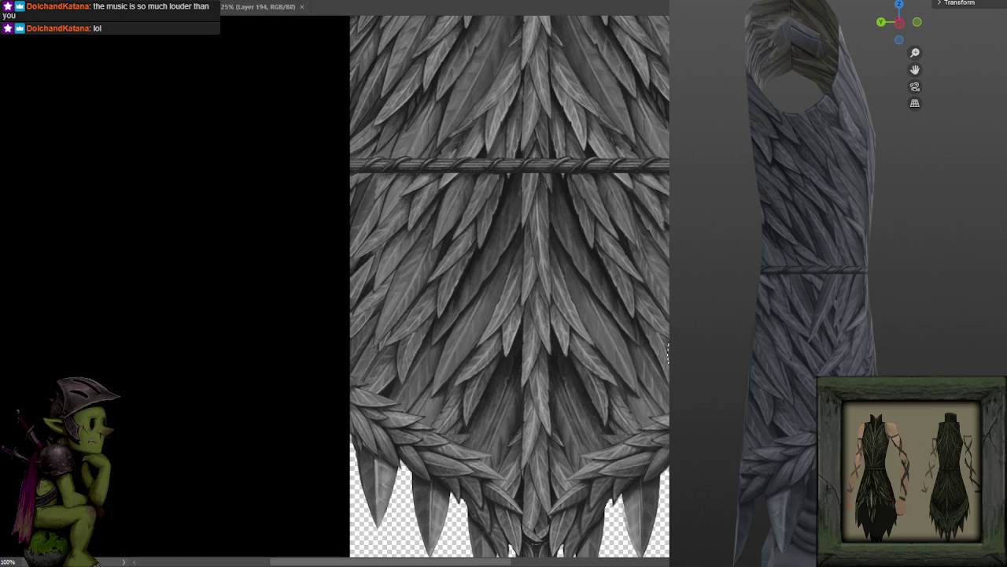
pyautogui.scroll(2, 612, 270)
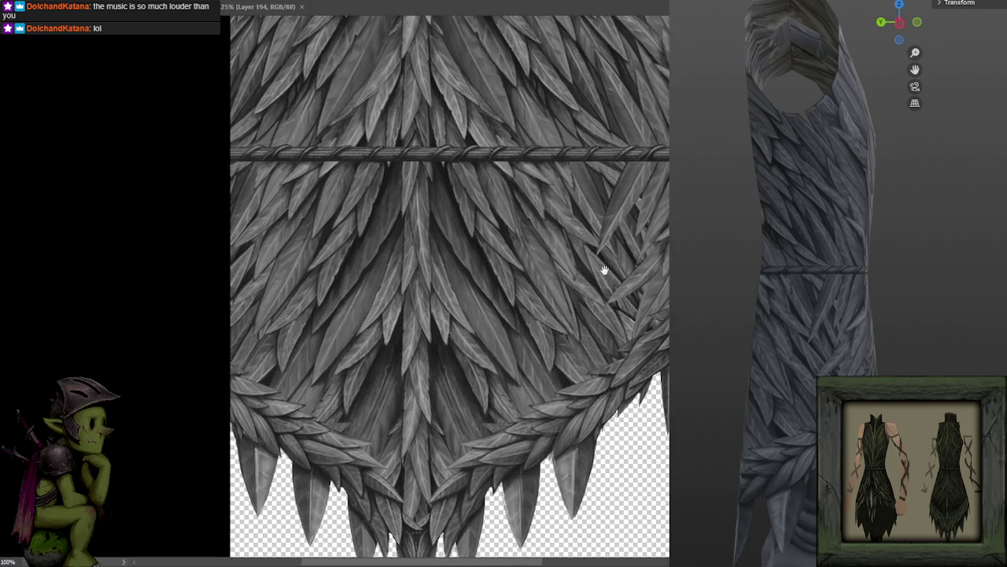
pyautogui.moveTo(591, 286); pyautogui.dragTo(598, 254)
pyautogui.rightClick(598, 250)
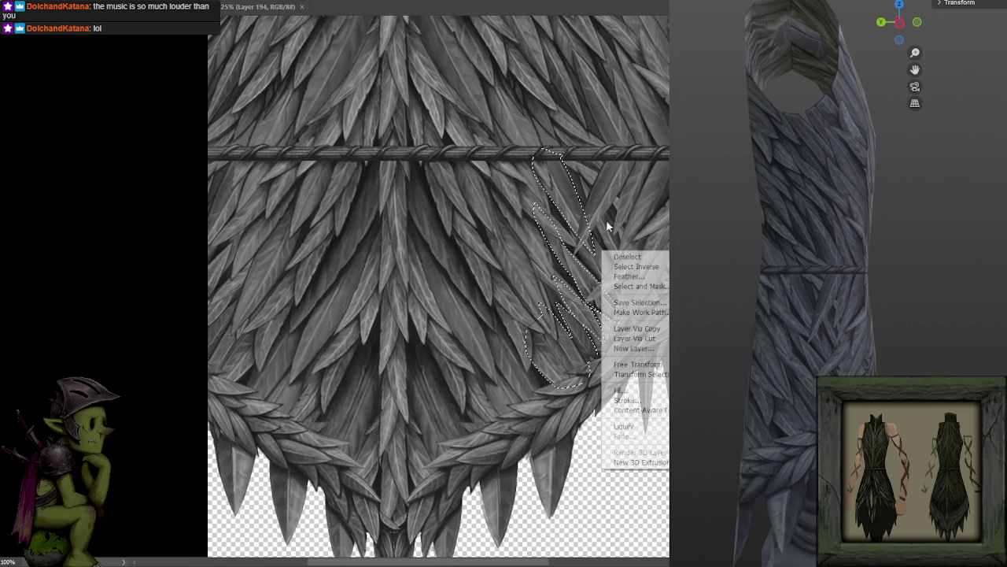
# Step: Invert the leaf selection, then save the NightHarborPlate_A.psd texture
pyautogui.click(626, 266)
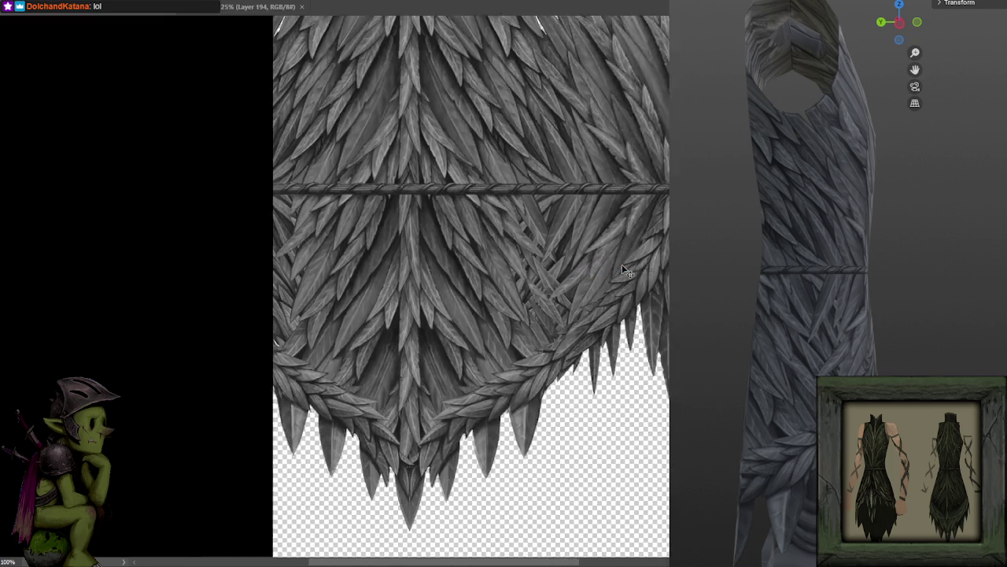
pyautogui.hotkey('ctrl', 'Tab')
pyautogui.moveTo(614, 266); pyautogui.dragTo(578, 260)
pyautogui.hotkey('ctrl', 's')
# Step: Orbit the 3D garment preview to inspect the cloak from side and back views
pyautogui.moveTo(871, 290); pyautogui.dragTo(890, 292)
pyautogui.moveTo(464, 212); pyautogui.dragTo(472, 324)
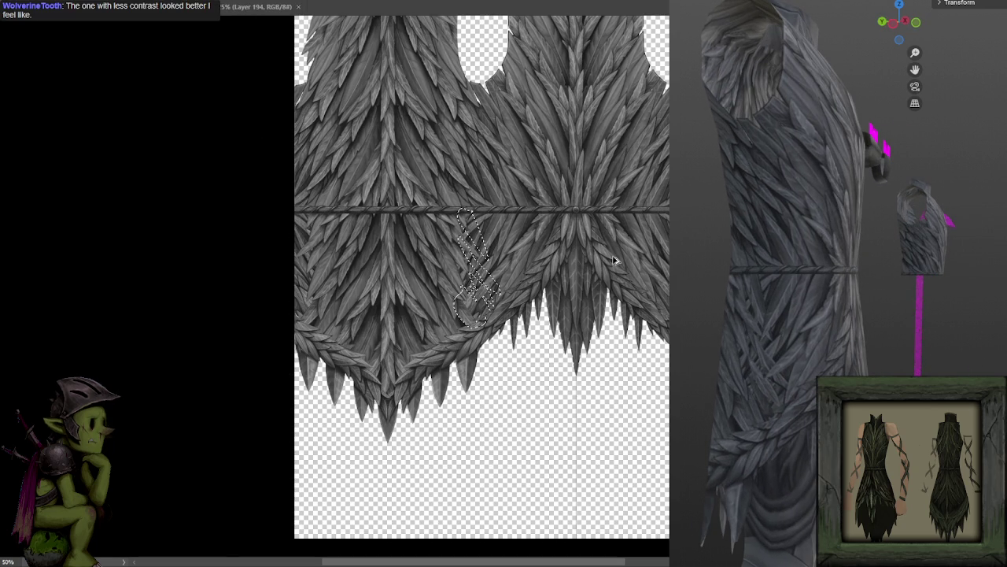
pyautogui.hotkey('ctrl', 'd')
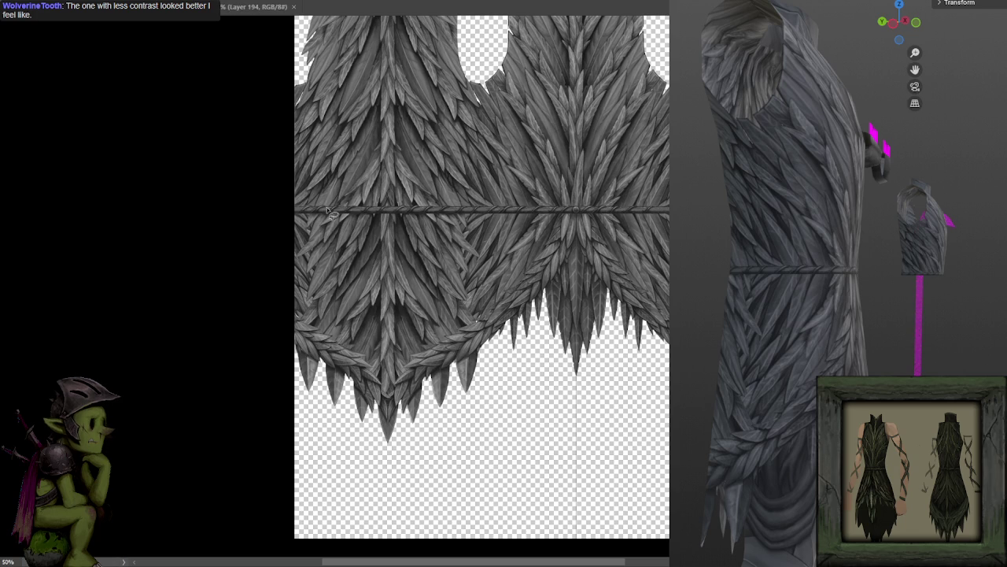
pyautogui.moveTo(890, 331)
pyautogui.mouseDown()
pyautogui.moveTo(686, 337)
pyautogui.moveTo(816, 337)
pyautogui.mouseUp()
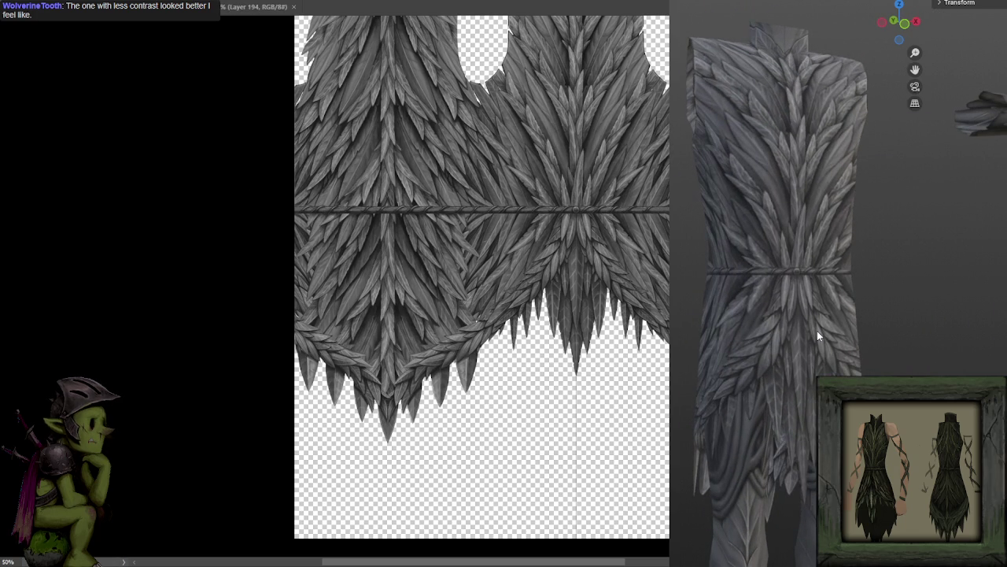
pyautogui.moveTo(837, 328); pyautogui.dragTo(912, 329)
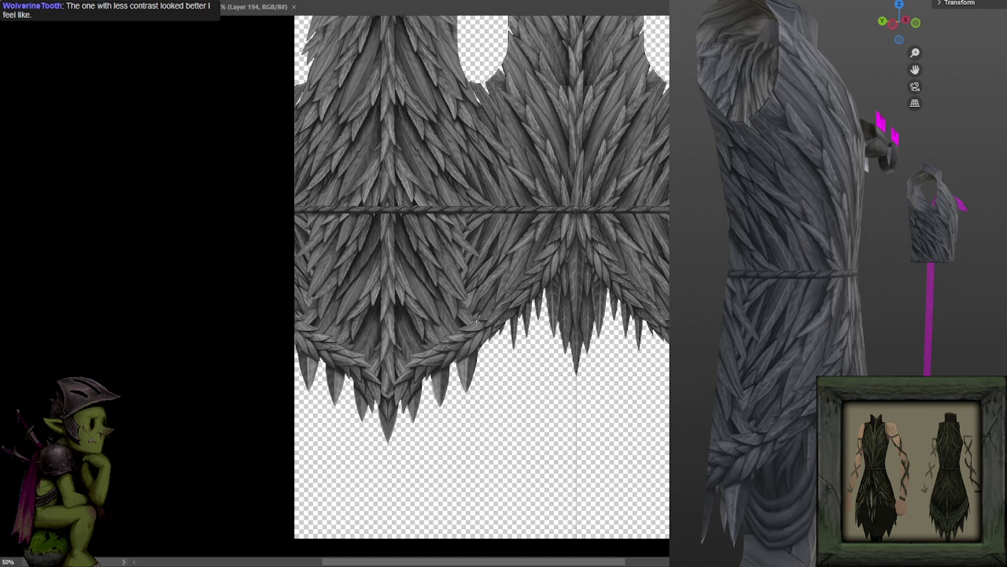
pyautogui.moveTo(810, 363)
pyautogui.mouseDown()
pyautogui.moveTo(746, 372)
pyautogui.moveTo(803, 368)
pyautogui.moveTo(942, 289)
pyautogui.moveTo(867, 307)
pyautogui.moveTo(919, 305)
pyautogui.mouseUp()
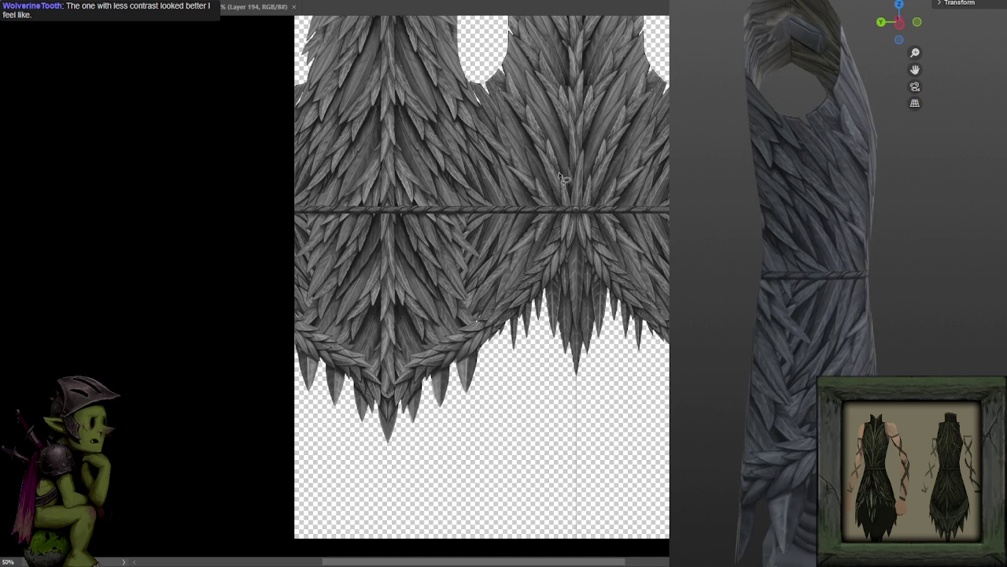
pyautogui.moveTo(564, 163); pyautogui.dragTo(528, 248)
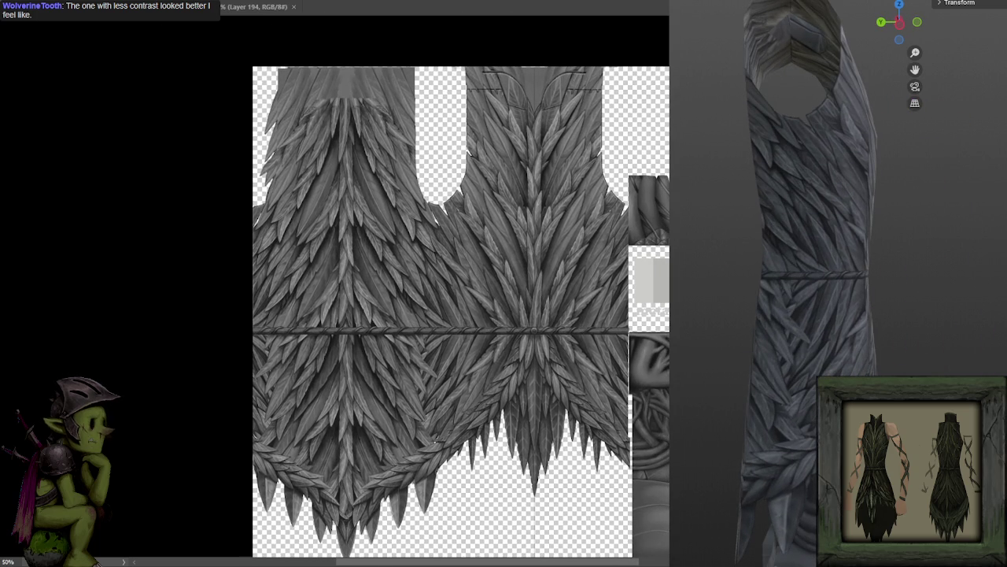
pyautogui.moveTo(795, 331)
pyautogui.mouseDown()
pyautogui.moveTo(831, 304)
pyautogui.moveTo(893, 349)
pyautogui.moveTo(849, 327)
pyautogui.moveTo(869, 338)
pyautogui.moveTo(837, 352)
pyautogui.moveTo(731, 353)
pyautogui.moveTo(832, 359)
pyautogui.moveTo(721, 357)
pyautogui.moveTo(758, 334)
pyautogui.moveTo(991, 334)
pyautogui.moveTo(863, 333)
pyautogui.moveTo(948, 323)
pyautogui.moveTo(748, 325)
pyautogui.mouseUp()
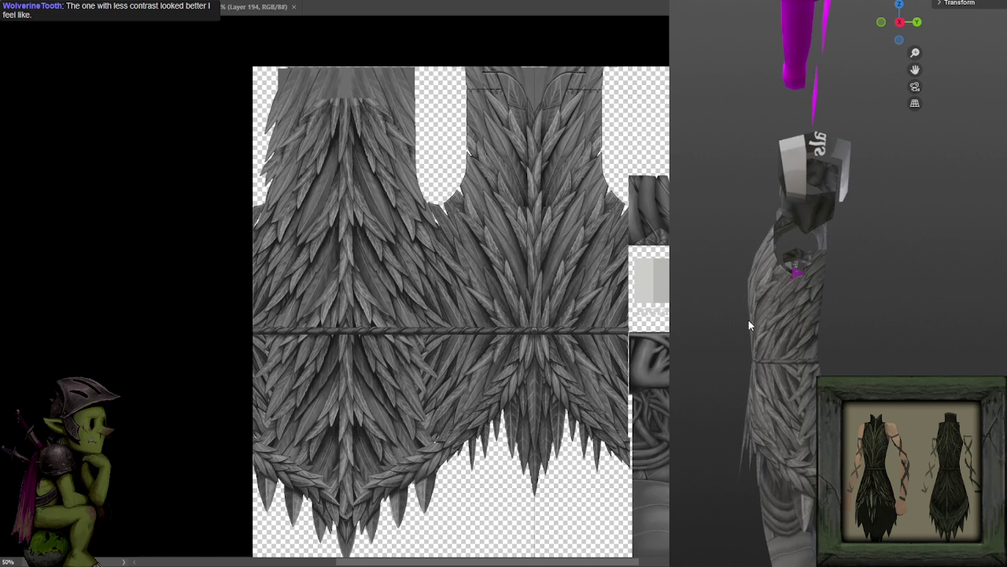
pyautogui.moveTo(755, 312)
pyautogui.mouseDown()
pyautogui.moveTo(804, 351)
pyautogui.moveTo(679, 342)
pyautogui.moveTo(812, 335)
pyautogui.moveTo(890, 342)
pyautogui.moveTo(827, 348)
pyautogui.moveTo(1003, 347)
pyautogui.moveTo(980, 338)
pyautogui.moveTo(755, 338)
pyautogui.moveTo(795, 384)
pyautogui.moveTo(774, 377)
pyautogui.mouseUp()
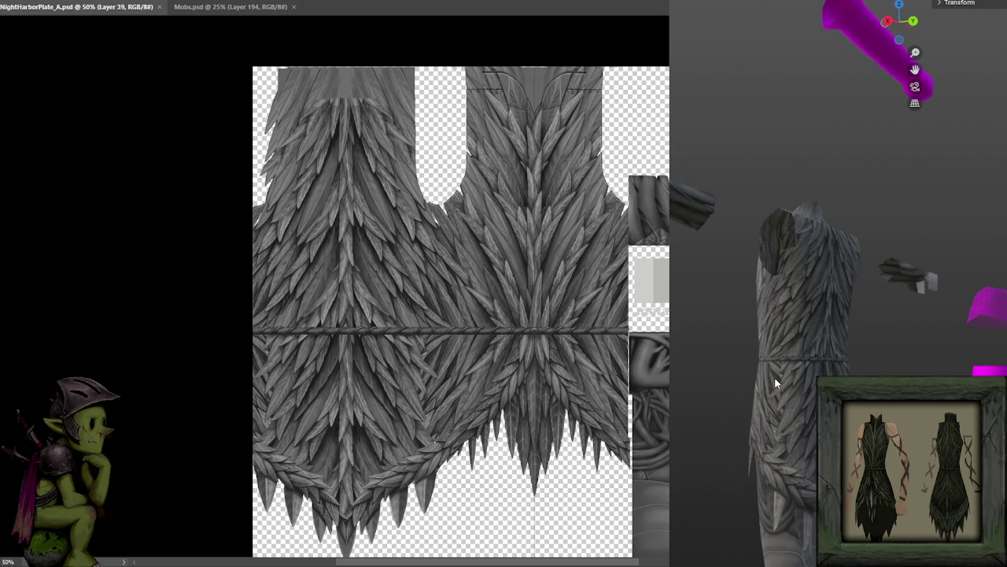
pyautogui.scroll(2, 411, 398)
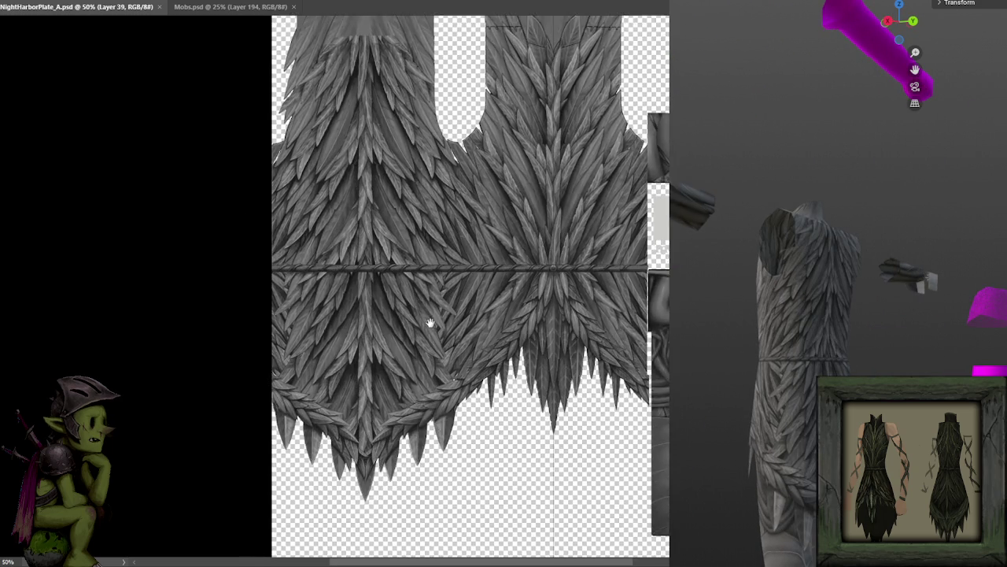
# Step: Compare the upper feather layer versions and repaint the right-side feathers below the rope
pyautogui.scroll(2, 422, 318)
pyautogui.moveTo(429, 296); pyautogui.dragTo(434, 295)
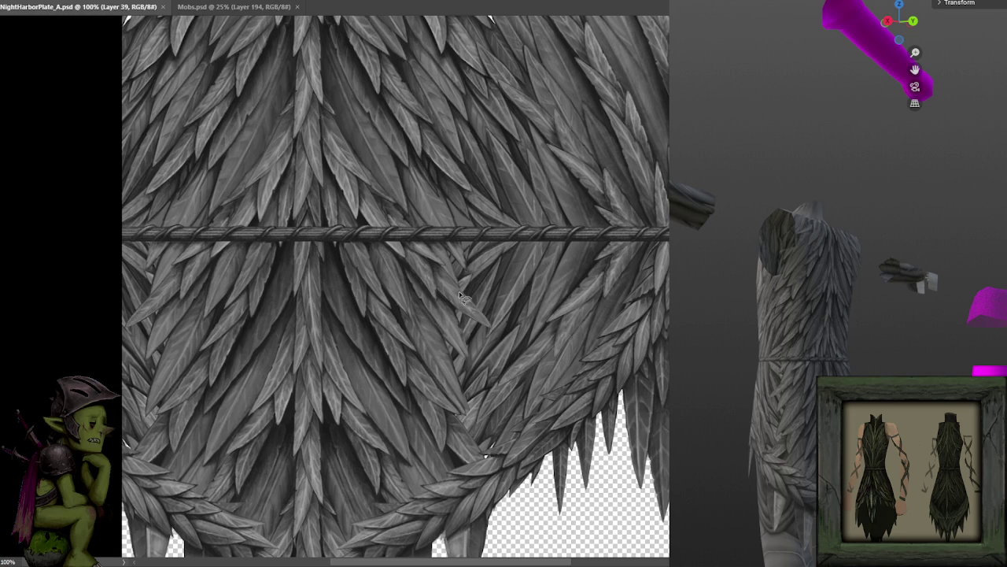
pyautogui.hotkey('ctrl', 'z')
pyautogui.hotkey('ctrl', 'z')
pyautogui.hotkey('ctrl', 'z')
pyautogui.hotkey('ctrl', 'z')
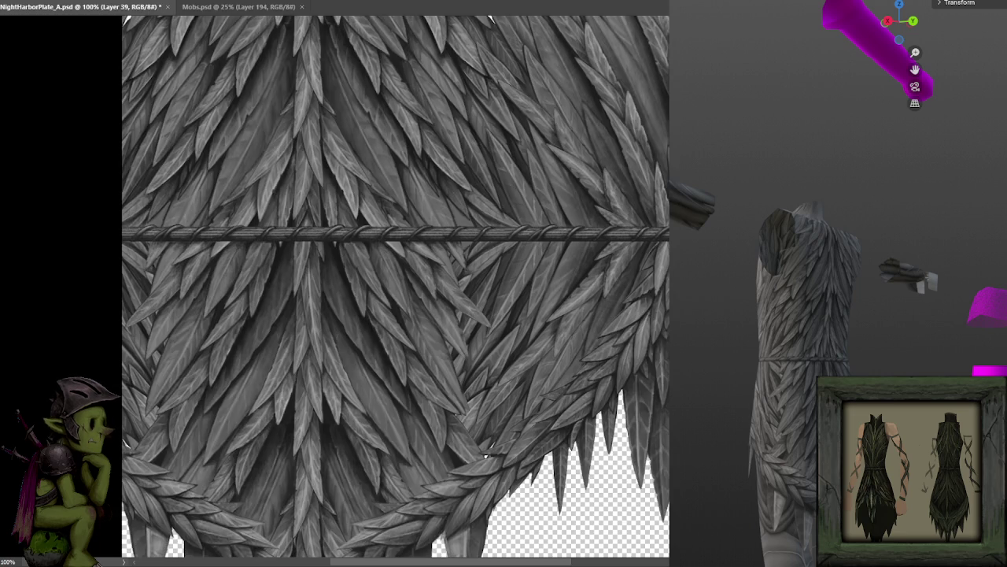
pyautogui.hotkey('ctrl', 'z')
pyautogui.hotkey('ctrl', 'z')
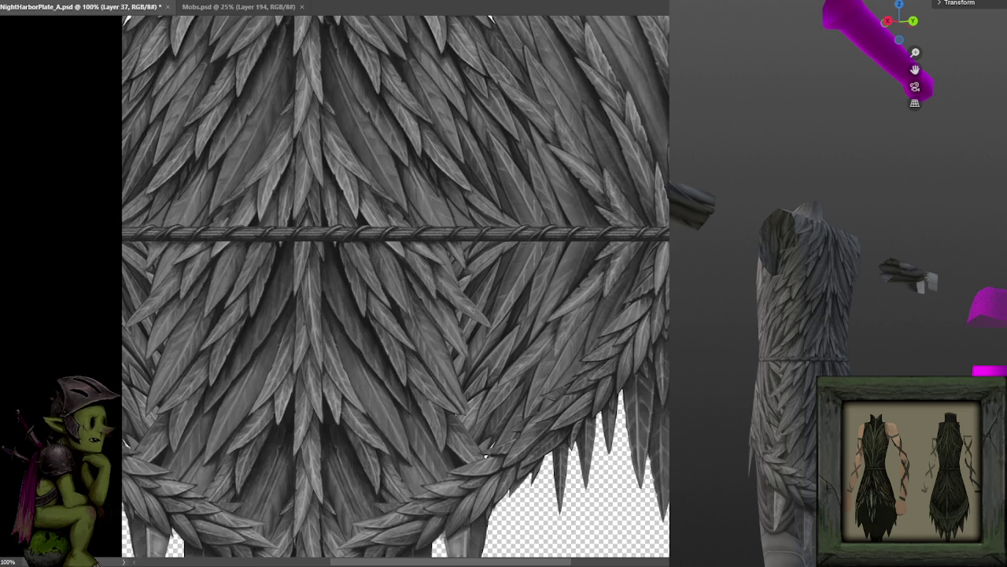
pyautogui.moveTo(516, 306)
pyautogui.mouseDown()
pyautogui.moveTo(445, 276)
pyautogui.moveTo(471, 379)
pyautogui.moveTo(472, 288)
pyautogui.moveTo(477, 387)
pyautogui.moveTo(491, 344)
pyautogui.mouseUp()
# Step: Review the texture's upper area, compare layer versions again, and save NightHarborPlate_A.psd
pyautogui.scroll(1, 491, 344)
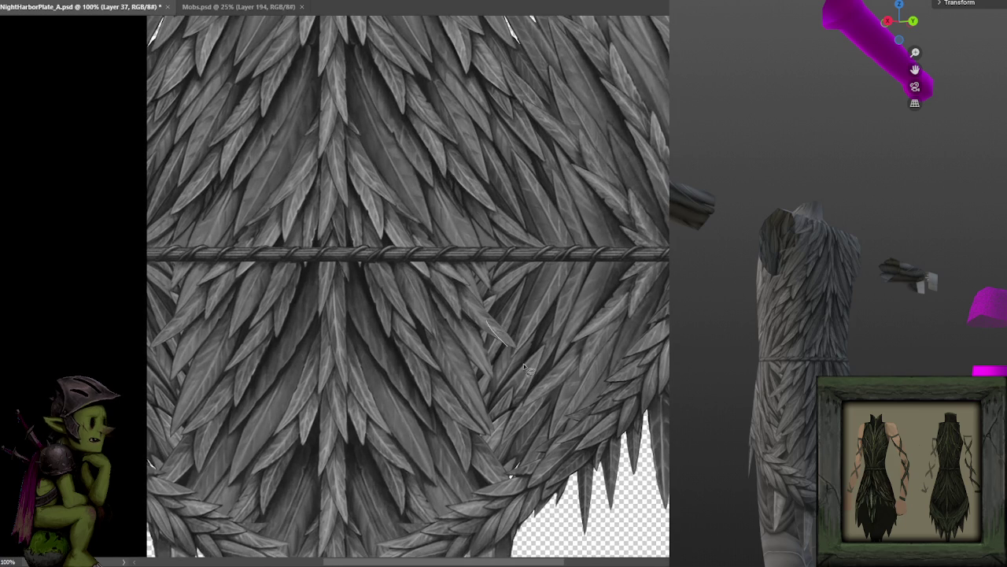
pyautogui.hscroll(-3, 405, 315)
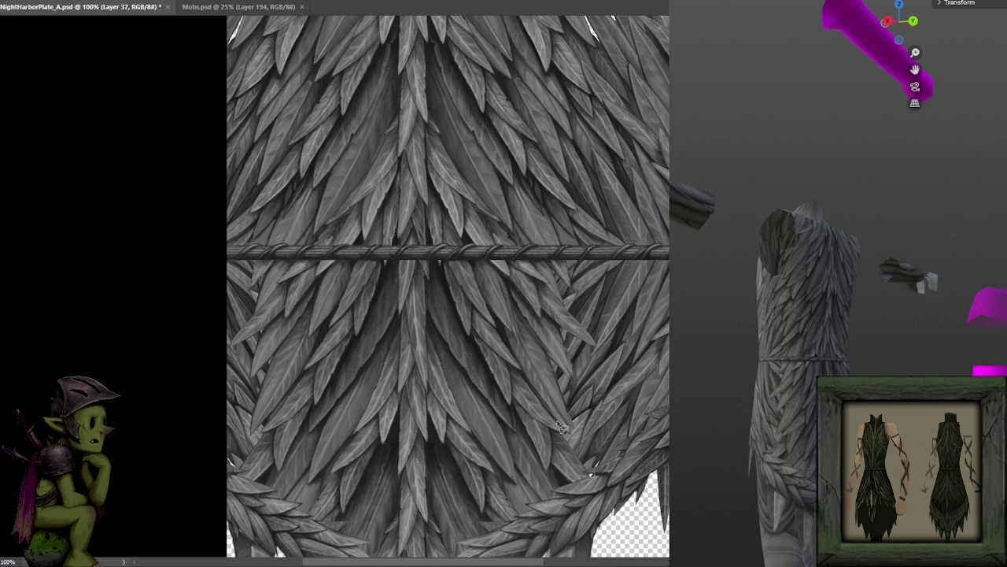
pyautogui.moveTo(578, 388); pyautogui.dragTo(551, 323)
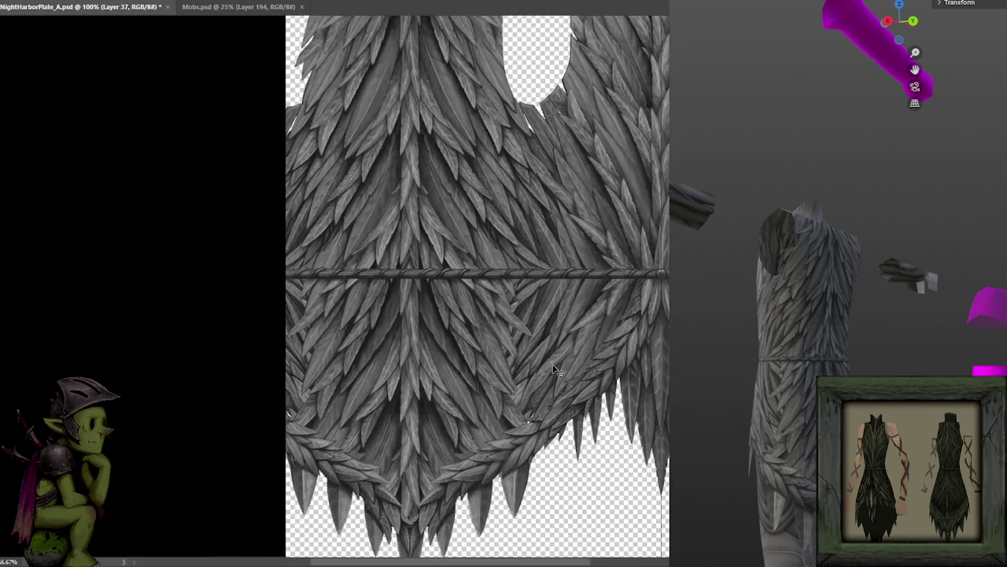
pyautogui.keyDown('alt'); pyautogui.scroll(-1, 549, 323); pyautogui.keyUp('alt')
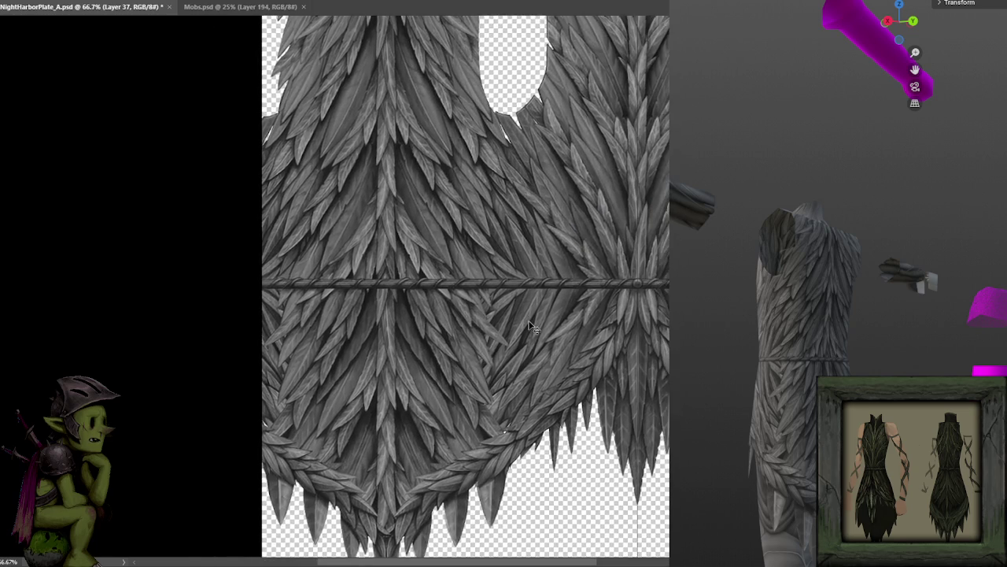
pyautogui.hotkey('ctrl', ',')
pyautogui.hotkey('ctrl', ',')
pyautogui.hotkey('ctrl', ',')
pyautogui.hotkey('ctrl', ',')
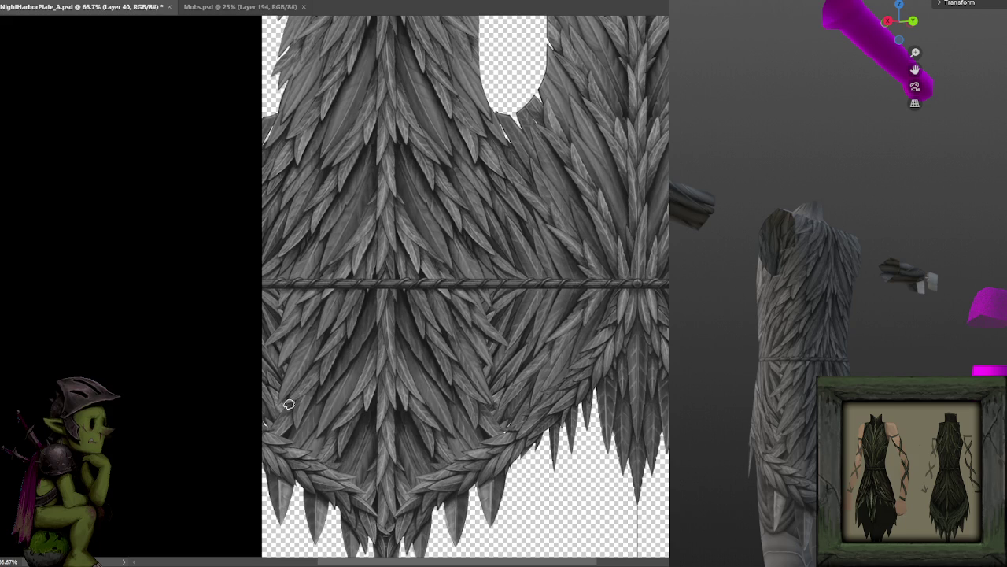
pyautogui.hotkey('ctrl', 's')
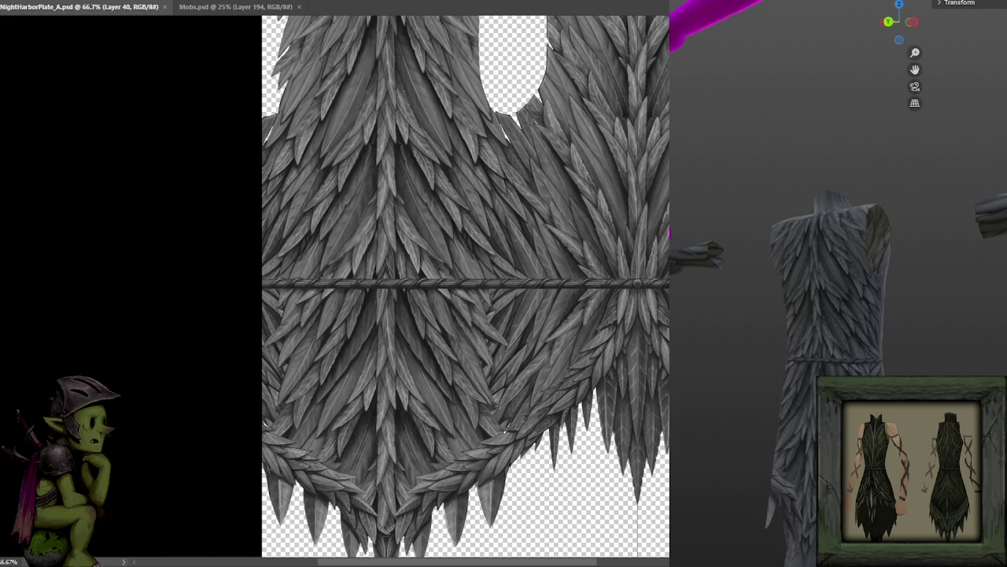
# Step: Make Layer 39 the working layer, save the texture, and orbit the cloth model
pyautogui.hotkey('alt', '[')
pyautogui.hotkey('ctrl', 's')
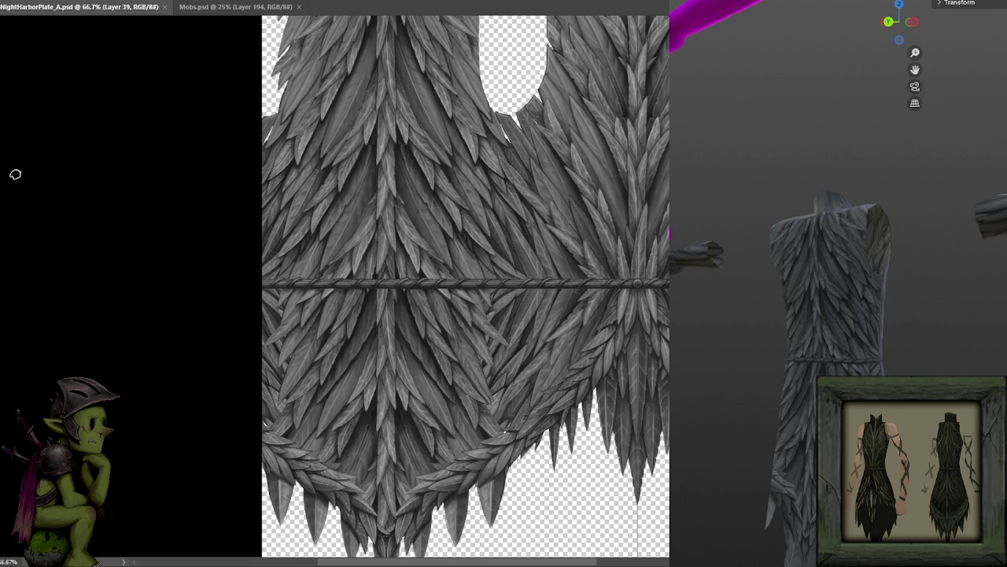
pyautogui.moveTo(834, 315)
pyautogui.mouseDown()
pyautogui.moveTo(739, 373)
pyautogui.moveTo(704, 360)
pyautogui.moveTo(946, 362)
pyautogui.moveTo(866, 377)
pyautogui.moveTo(861, 421)
pyautogui.mouseUp()
# Step: Zoom and rotate the 3D cloth preview to a side view, then switch to the colour game
pyautogui.scroll(2, 912, 346)
pyautogui.scroll(1, 865, 359)
pyautogui.scroll(2, 901, 371)
pyautogui.moveTo(843, 340)
pyautogui.mouseDown()
pyautogui.moveTo(966, 296)
pyautogui.moveTo(864, 338)
pyautogui.moveTo(910, 342)
pyautogui.moveTo(888, 307)
pyautogui.moveTo(876, 336)
pyautogui.moveTo(843, 301)
pyautogui.moveTo(674, 290)
pyautogui.moveTo(737, 301)
pyautogui.moveTo(855, 292)
pyautogui.moveTo(870, 313)
pyautogui.moveTo(865, 322)
pyautogui.mouseUp()
pyautogui.scroll(1, 888, 305)
pyautogui.scroll(2, 889, 306)
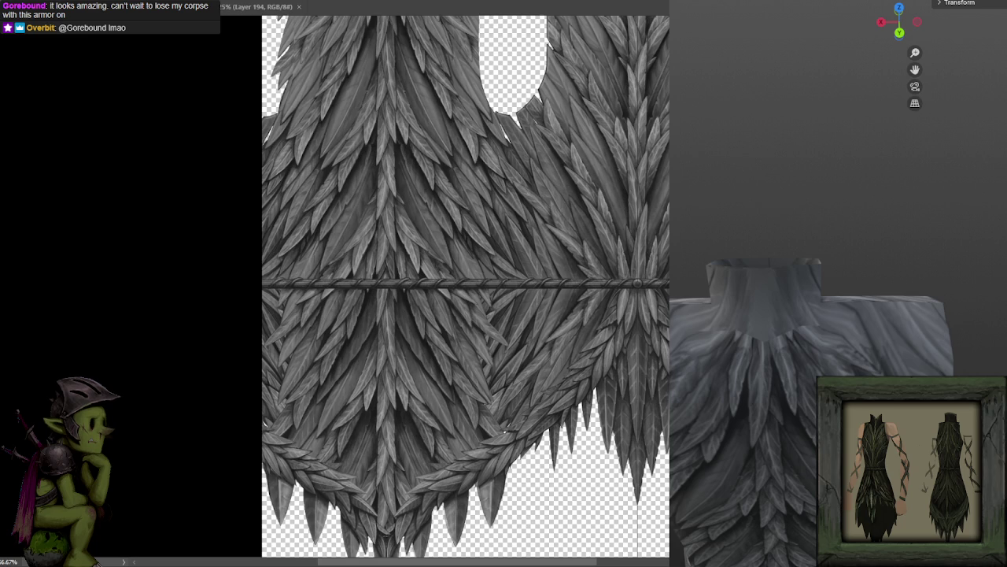
pyautogui.hotkey('alt', 'Tab')
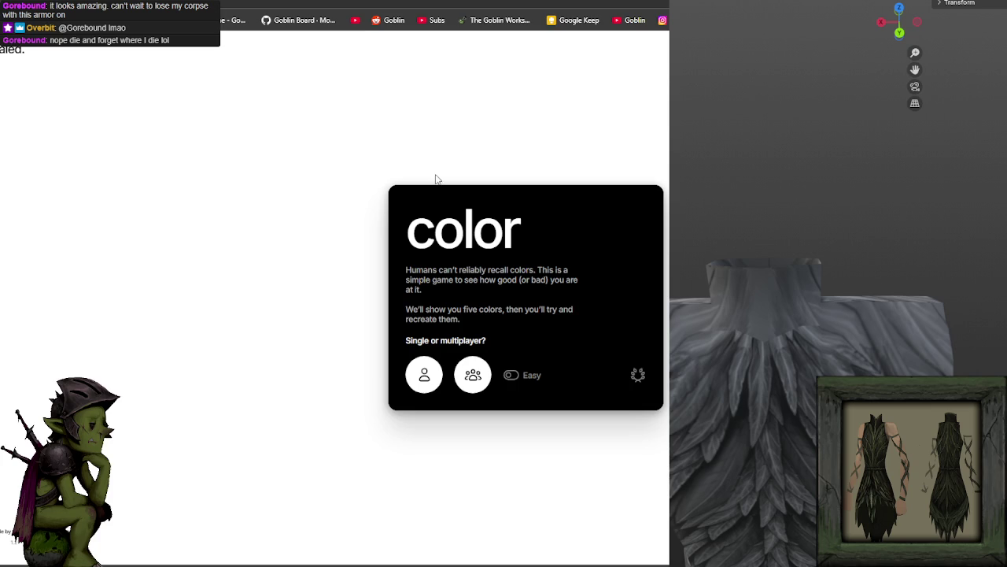
# Step: Start a solo game and recreate round 1's green colour, scoring 9.14
pyautogui.click(423, 385)
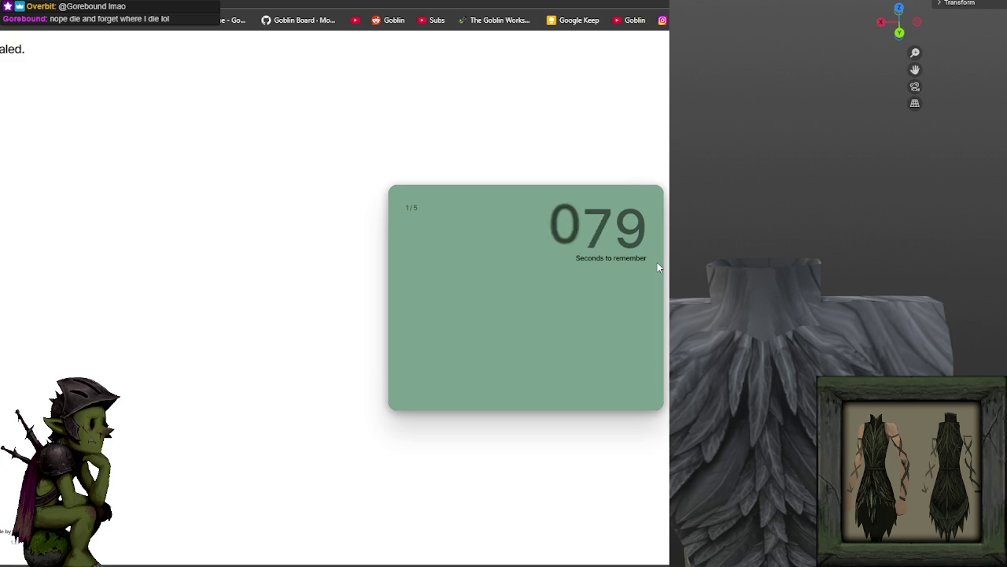
pyautogui.moveTo(399, 270)
pyautogui.mouseDown()
pyautogui.moveTo(446, 262)
pyautogui.moveTo(423, 310)
pyautogui.mouseUp()
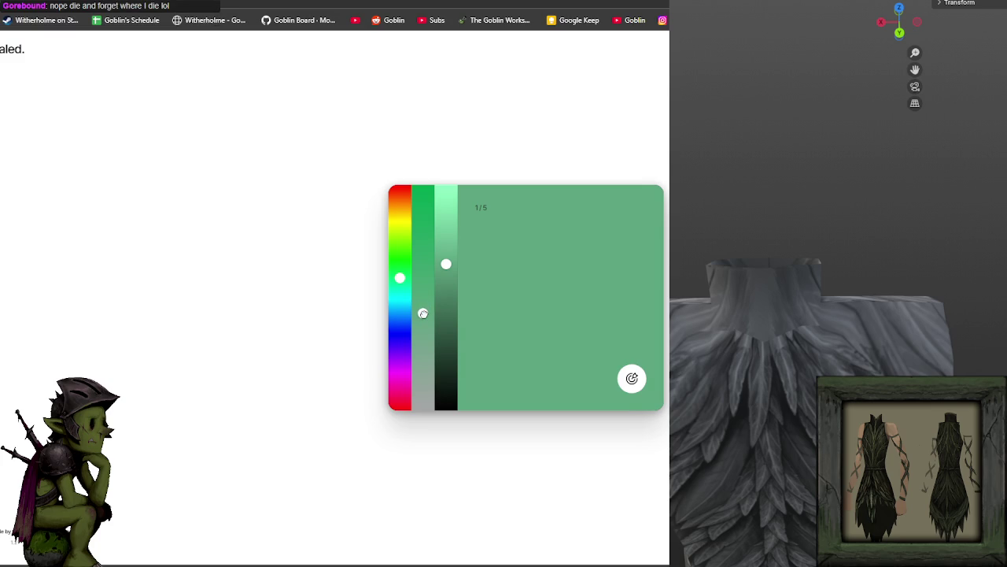
pyautogui.click(444, 272)
pyautogui.click(630, 380)
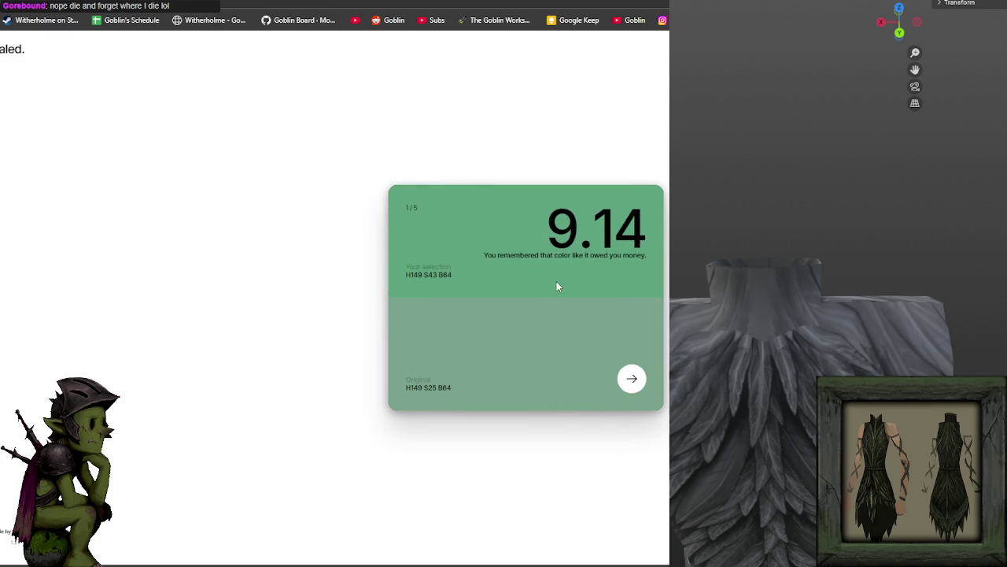
pyautogui.click(634, 378)
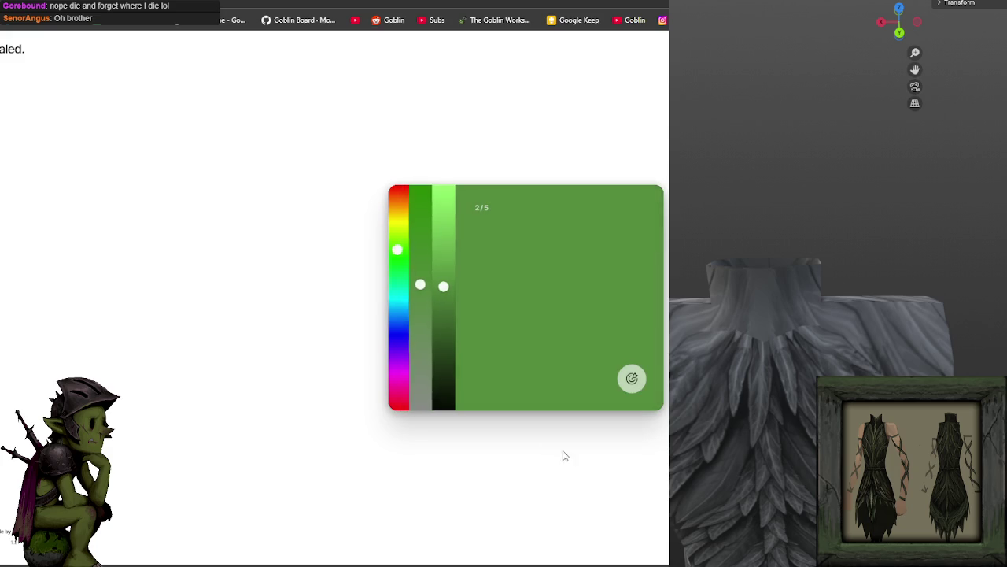
# Step: Recreate round 2's deep brown with red hue and lowered saturation, scoring 9.60
pyautogui.click(422, 327)
pyautogui.click(400, 194)
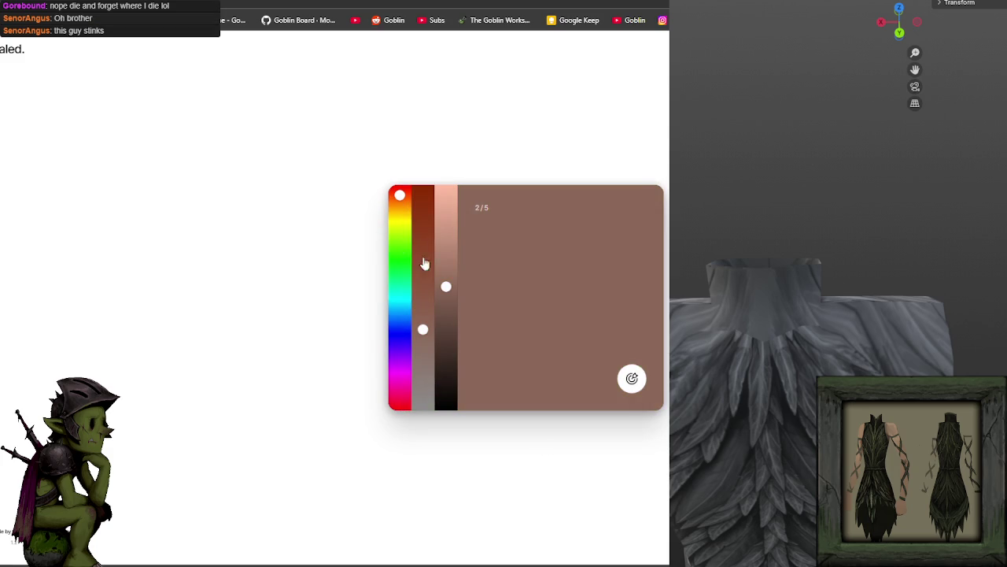
pyautogui.click(447, 335)
pyautogui.click(420, 339)
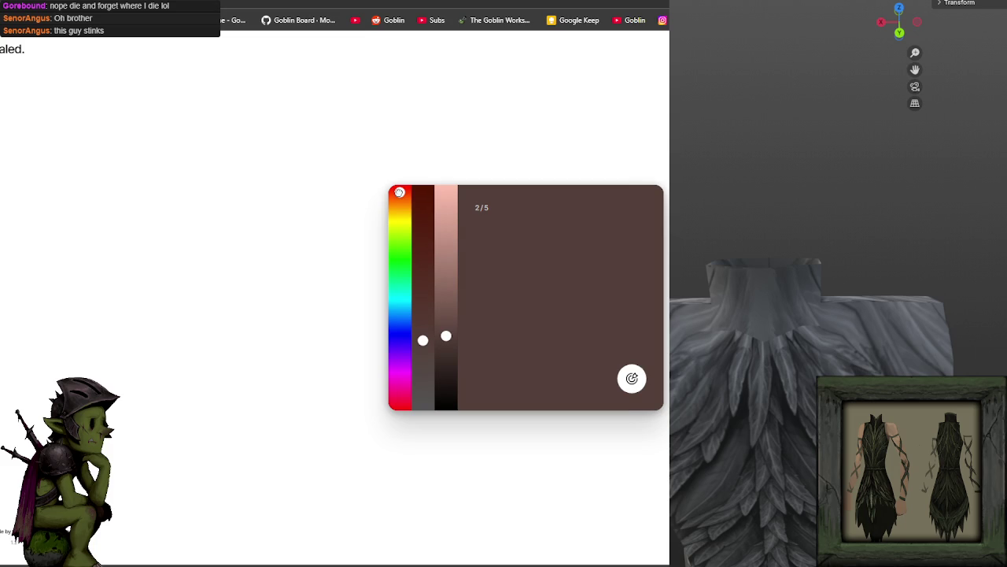
pyautogui.click(423, 355)
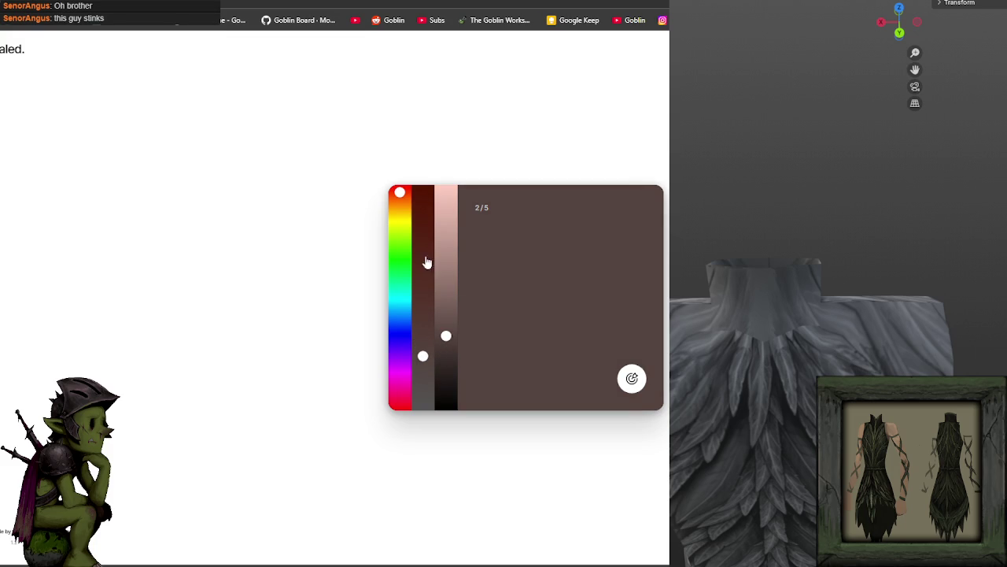
pyautogui.click(630, 380)
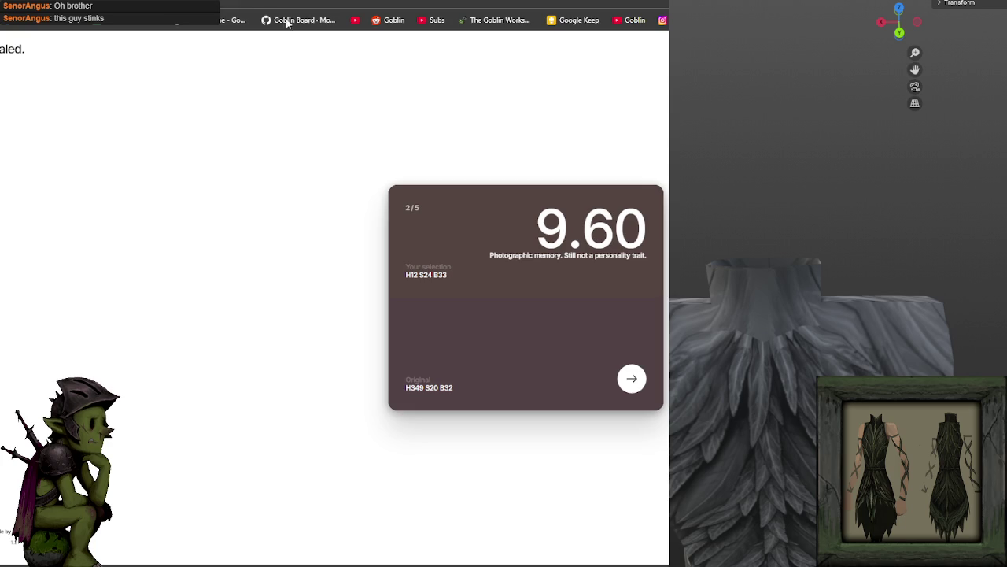
pyautogui.click(631, 380)
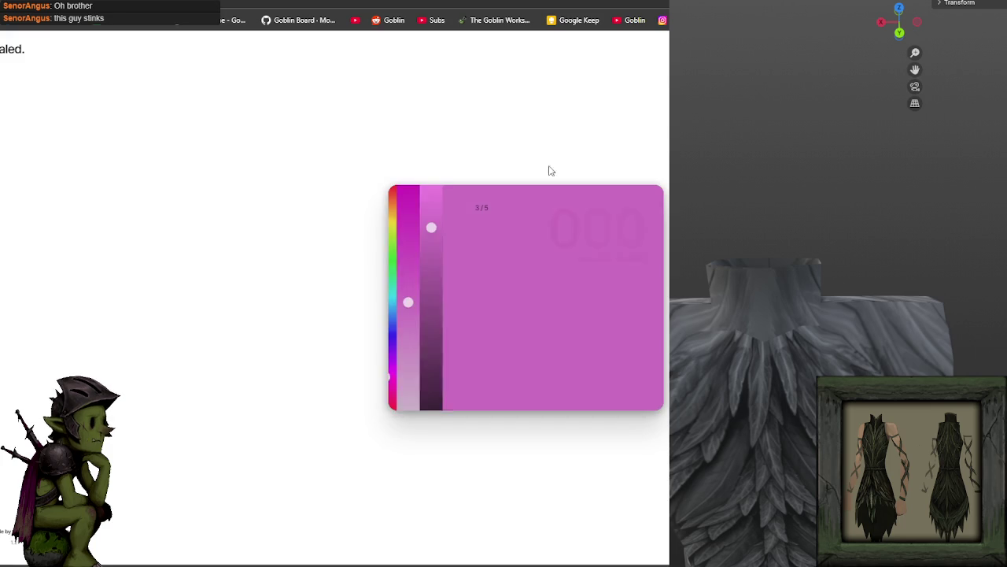
# Step: Match round 3's green with high saturation and submit it, scoring 8.69
pyautogui.click(400, 248)
pyautogui.moveTo(419, 260); pyautogui.dragTo(423, 208)
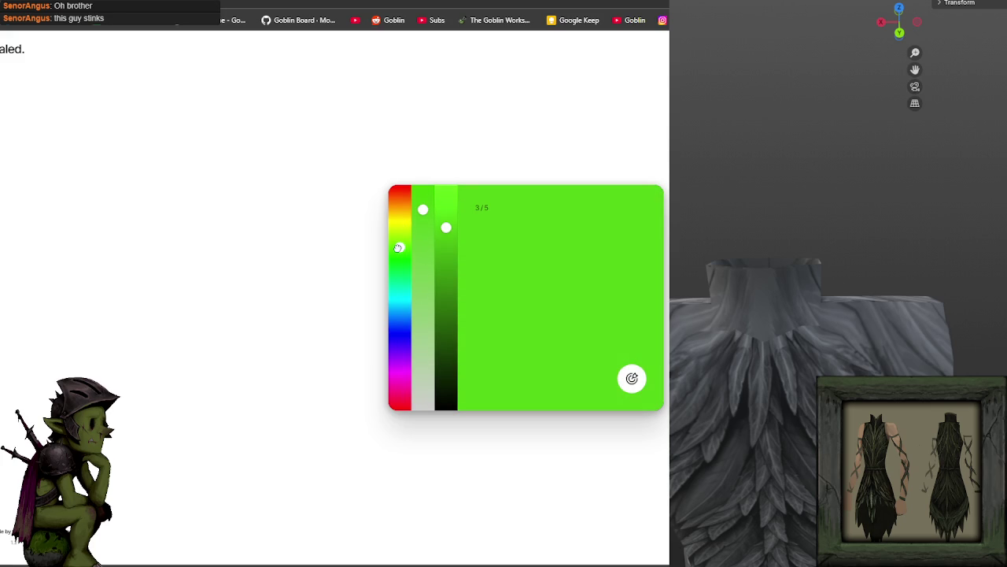
pyautogui.click(423, 220)
pyautogui.click(424, 216)
pyautogui.click(631, 378)
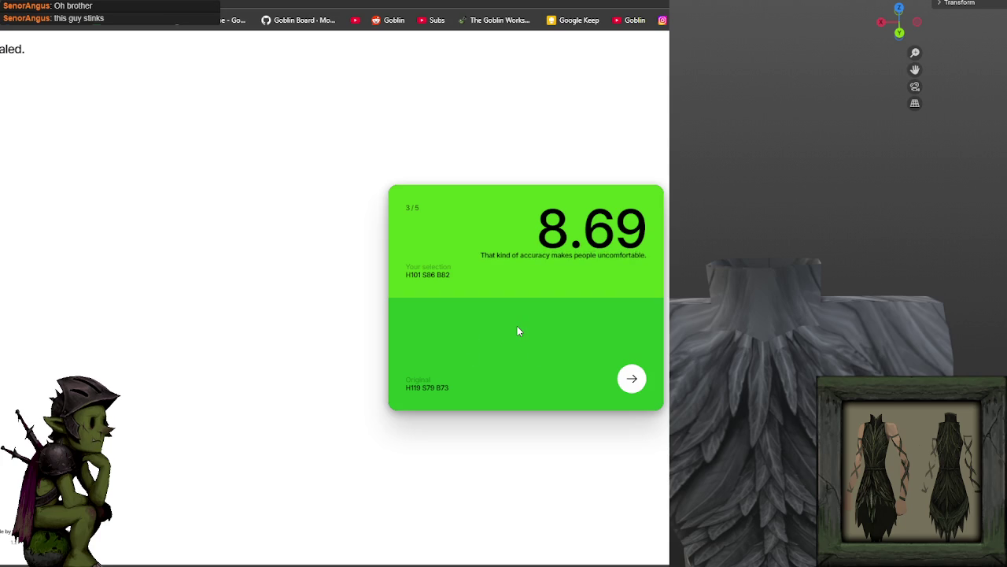
pyautogui.click(636, 379)
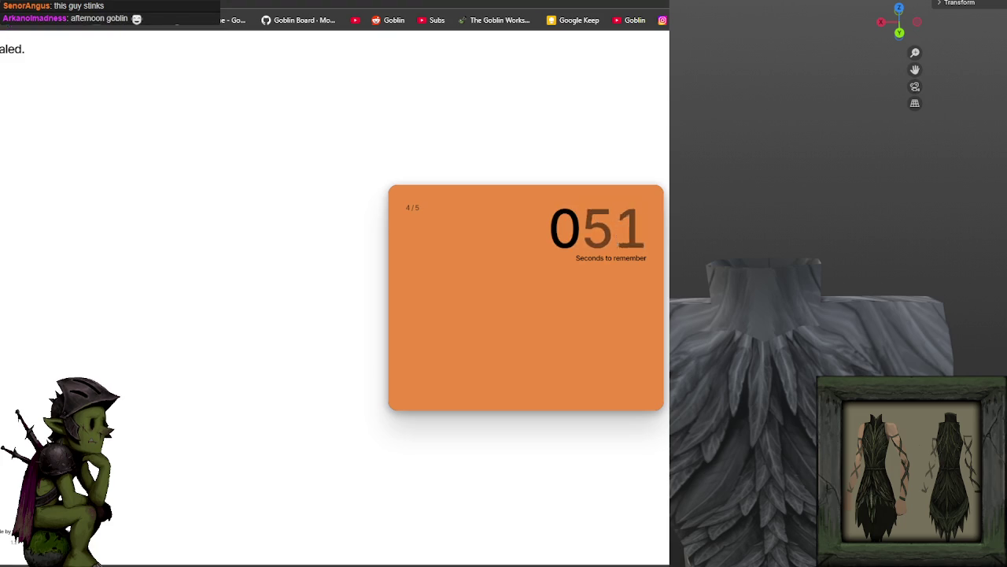
# Step: Match round 4's bright orange with red-orange hue and near-maximum brightness, scoring 9.43
pyautogui.click(445, 231)
pyautogui.click(400, 203)
pyautogui.moveTo(422, 217); pyautogui.dragTo(422, 273)
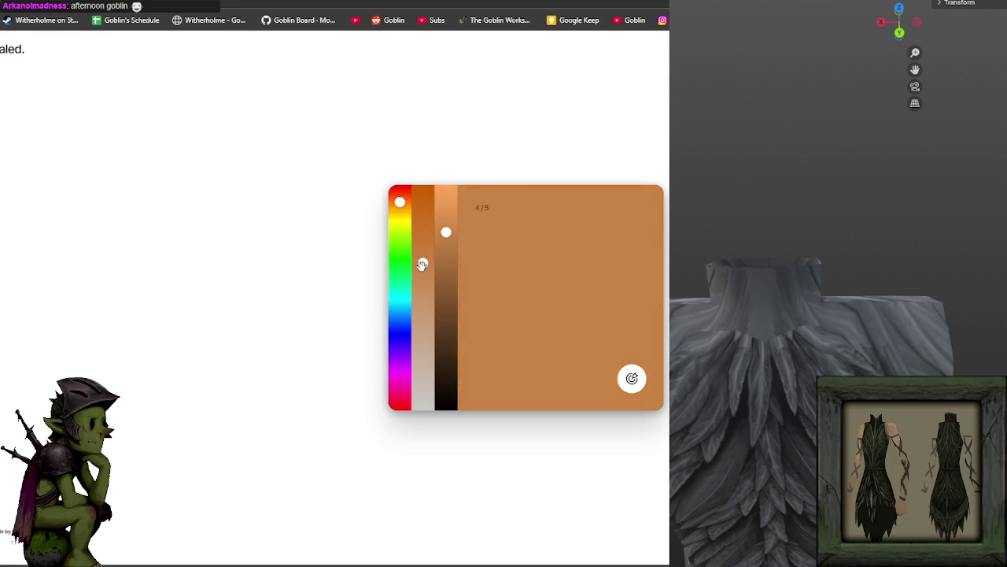
pyautogui.click(425, 238)
pyautogui.moveTo(446, 232); pyautogui.dragTo(445, 203)
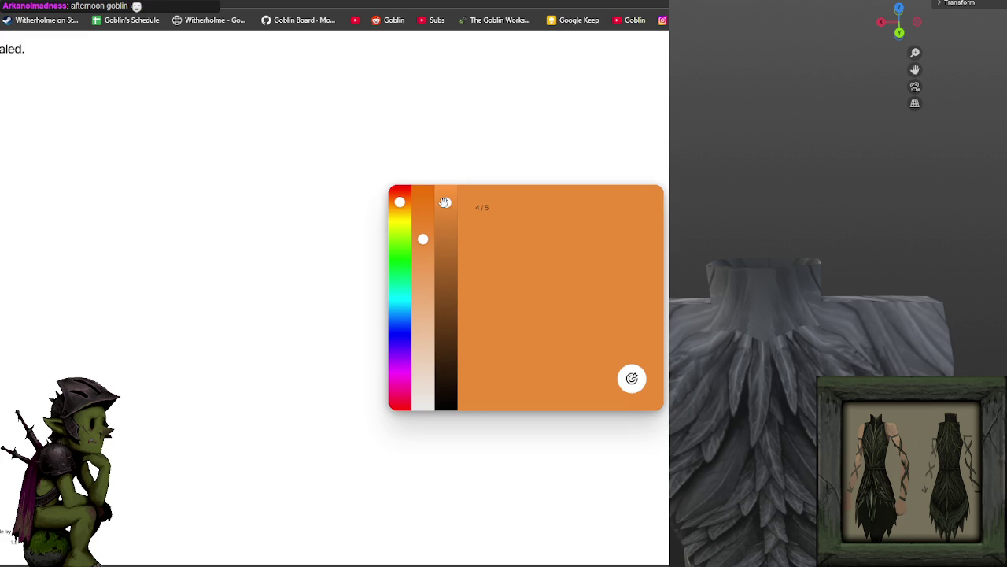
pyautogui.click(399, 203)
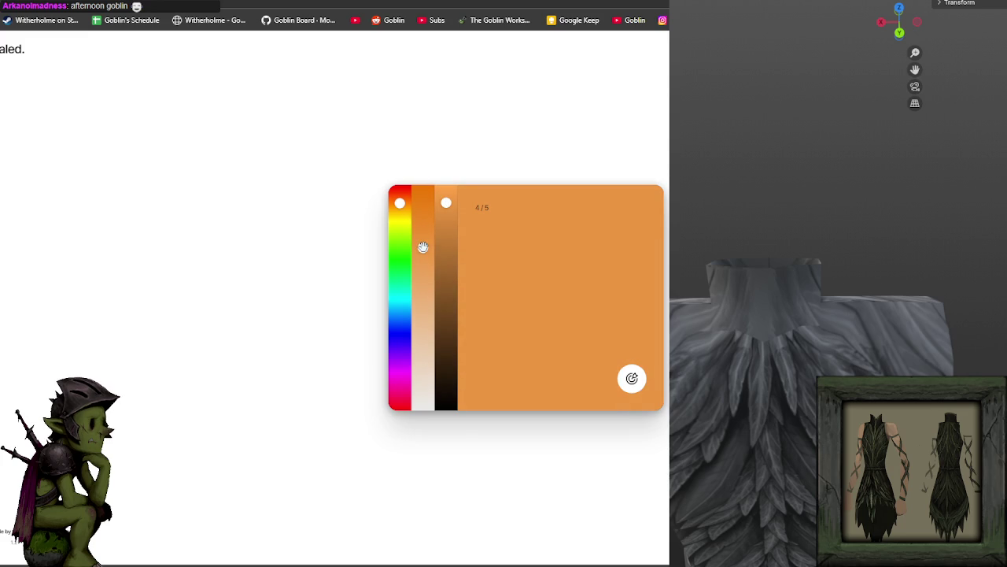
pyautogui.moveTo(446, 203); pyautogui.dragTo(446, 204)
pyautogui.moveTo(446, 203); pyautogui.dragTo(446, 209)
pyautogui.click(632, 378)
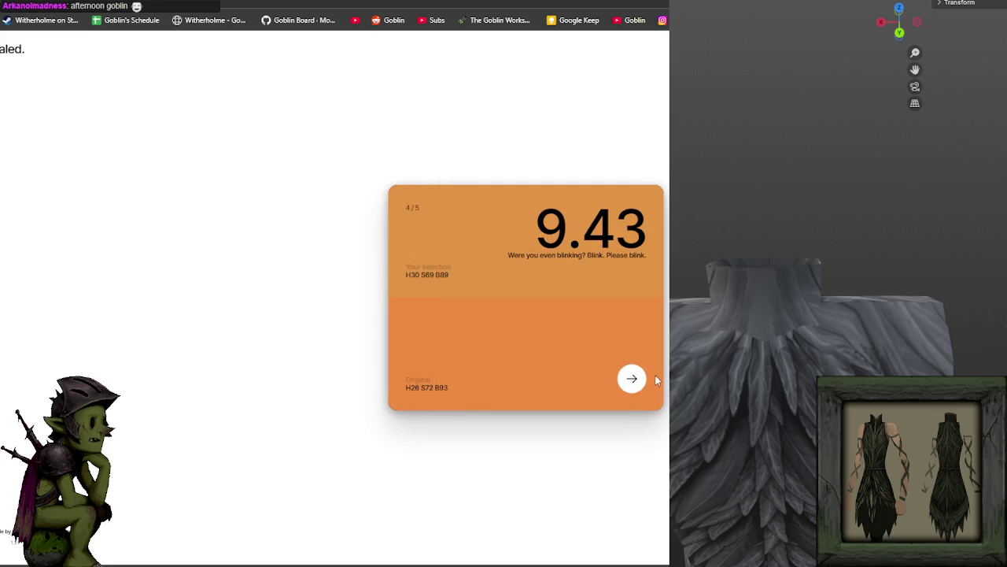
pyautogui.click(633, 380)
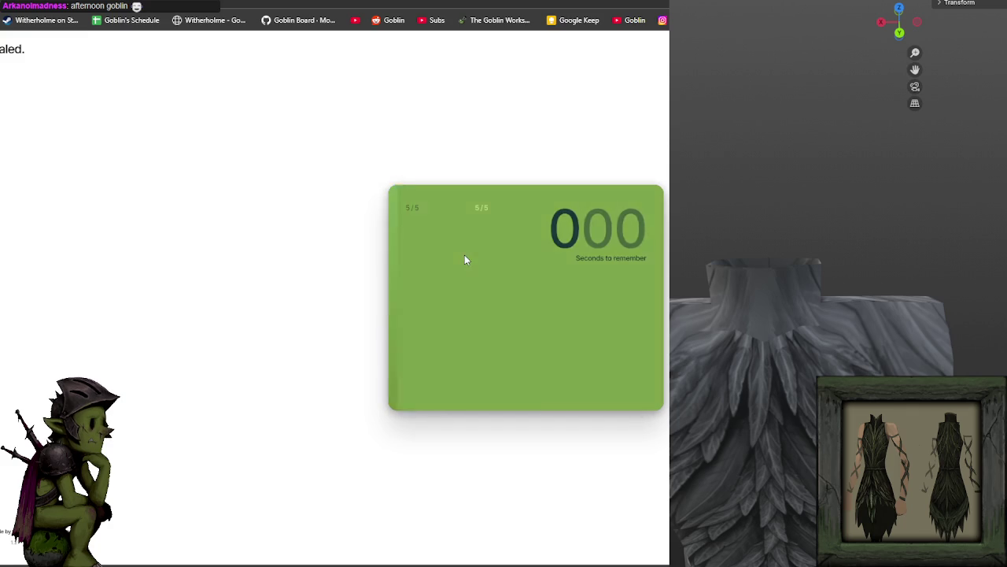
# Step: Set brightness, hue and saturation to a bright lime green and submit it
pyautogui.moveTo(453, 254)
pyautogui.mouseDown()
pyautogui.moveTo(446, 241)
pyautogui.moveTo(400, 230)
pyautogui.mouseUp()
pyautogui.moveTo(425, 285)
pyautogui.mouseDown()
pyautogui.moveTo(423, 237)
pyautogui.moveTo(455, 227)
pyautogui.mouseUp()
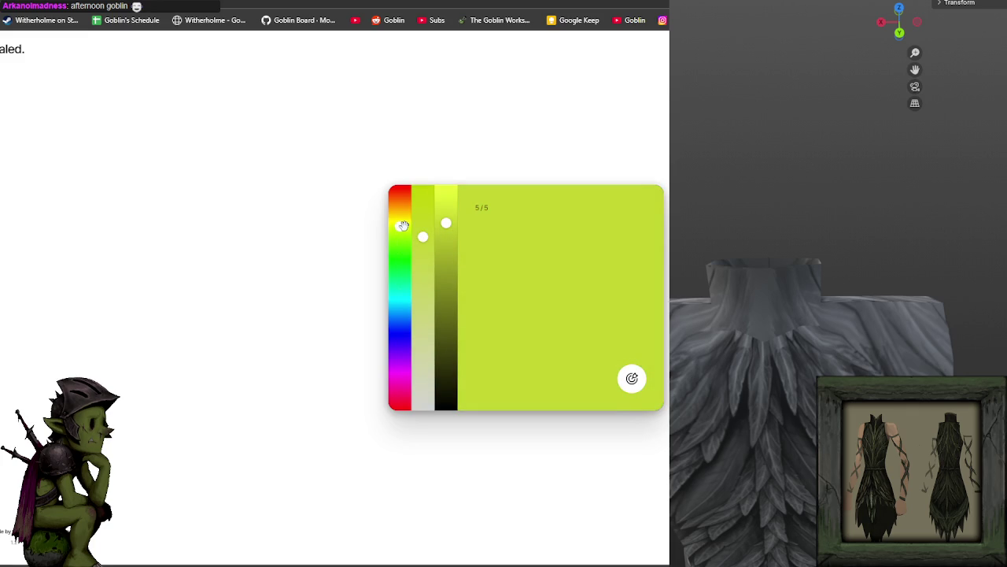
pyautogui.moveTo(427, 236); pyautogui.dragTo(427, 235)
pyautogui.moveTo(454, 222); pyautogui.dragTo(425, 237)
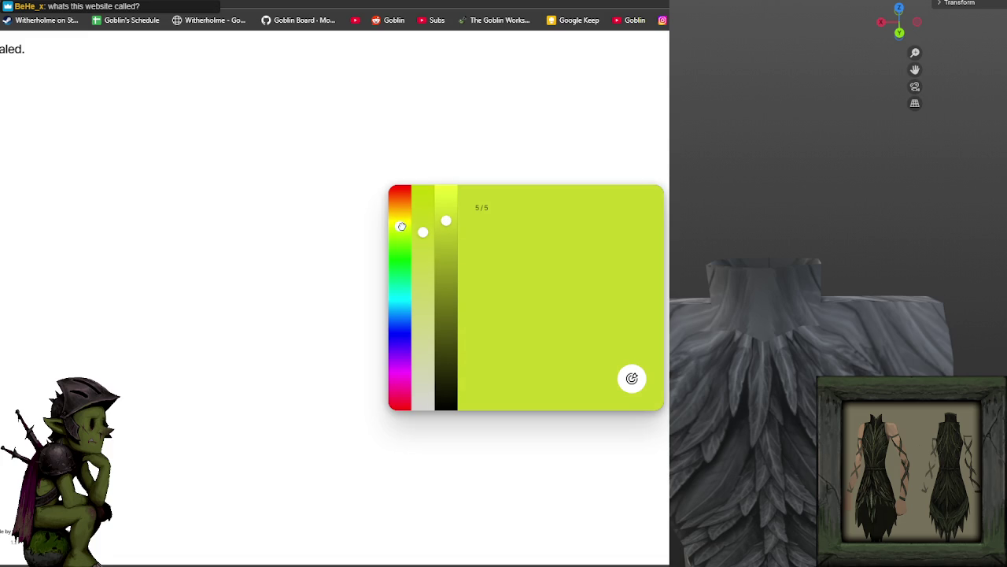
pyautogui.click(632, 377)
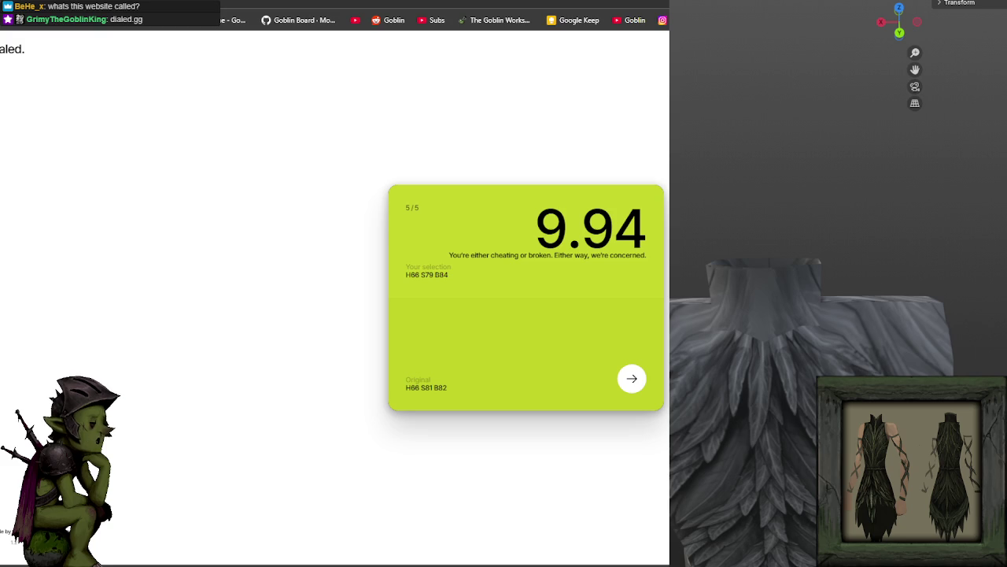
# Step: Screenshot the 46.80/50 score card, copy a challenge link, and start over with Play again
pyautogui.click(633, 379)
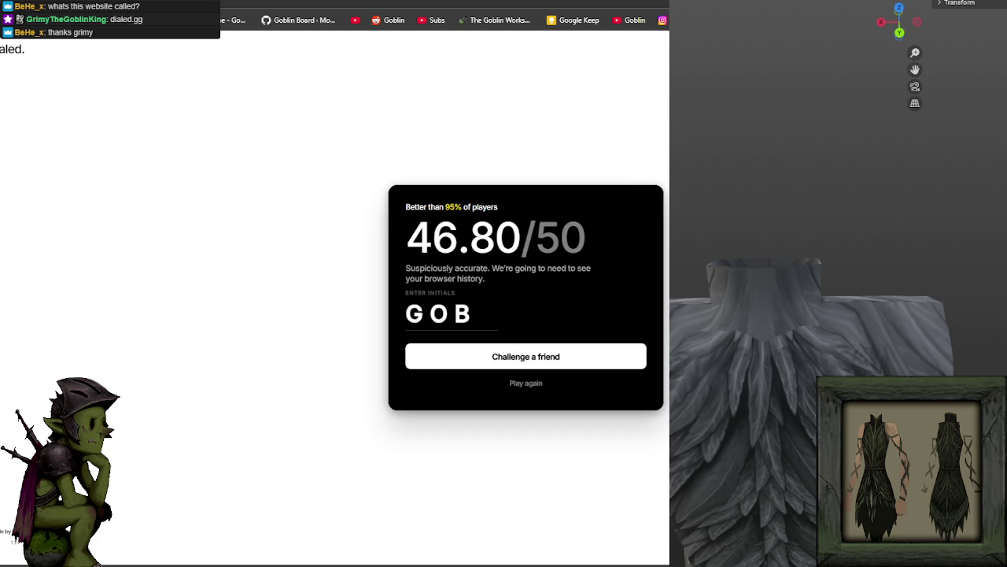
pyautogui.press('ctrl+Print')
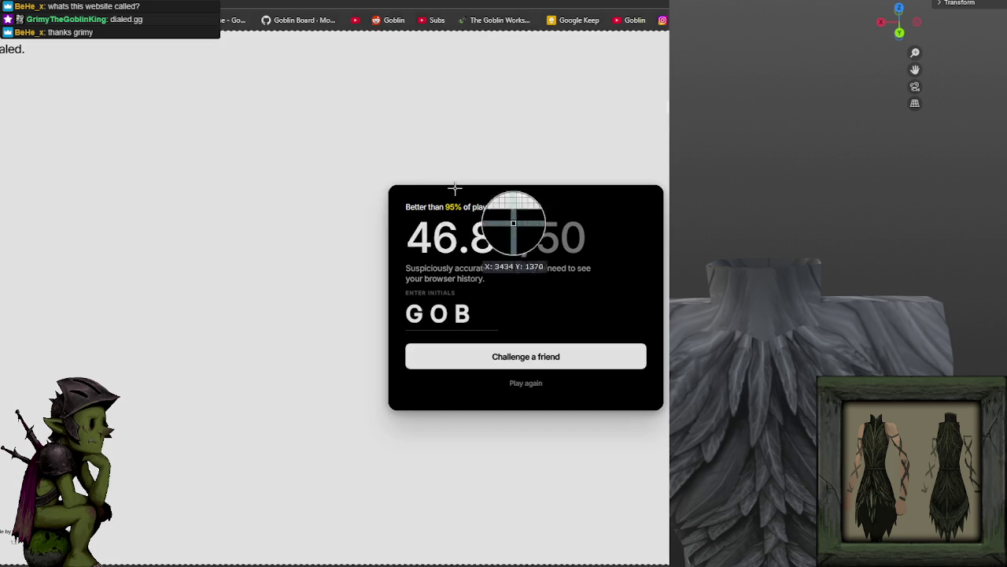
pyautogui.moveTo(380, 170); pyautogui.dragTo(669, 417)
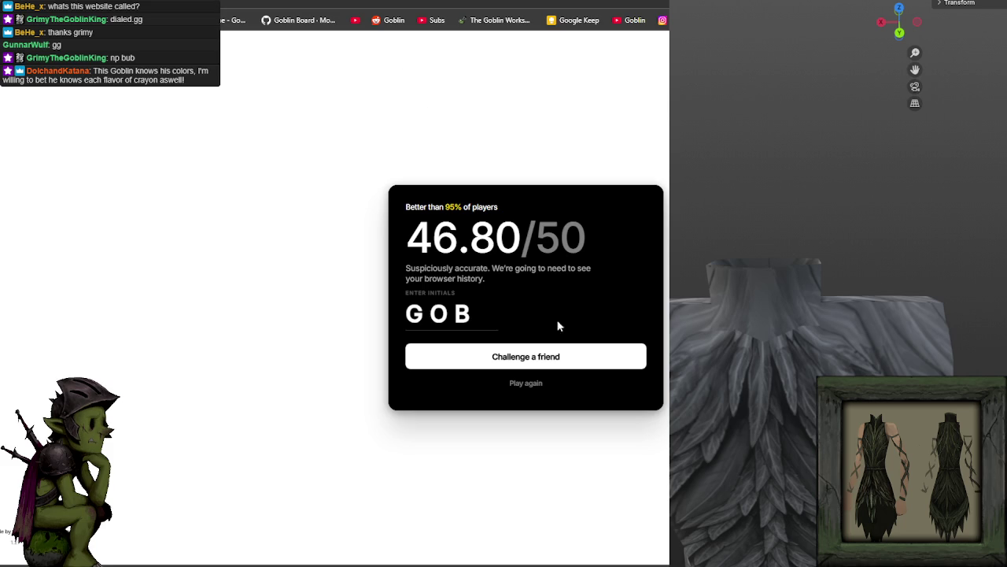
pyautogui.click(544, 359)
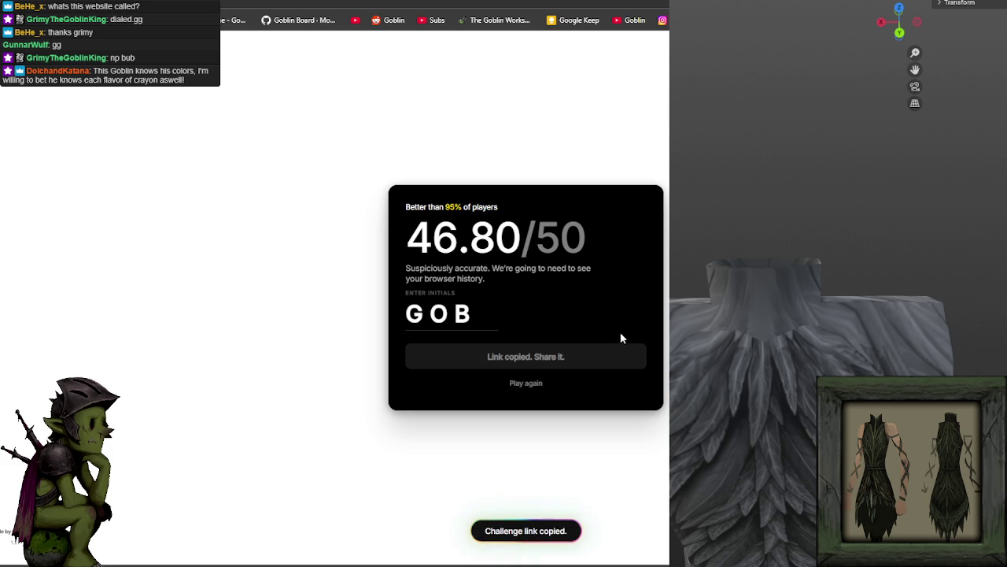
pyautogui.click(531, 384)
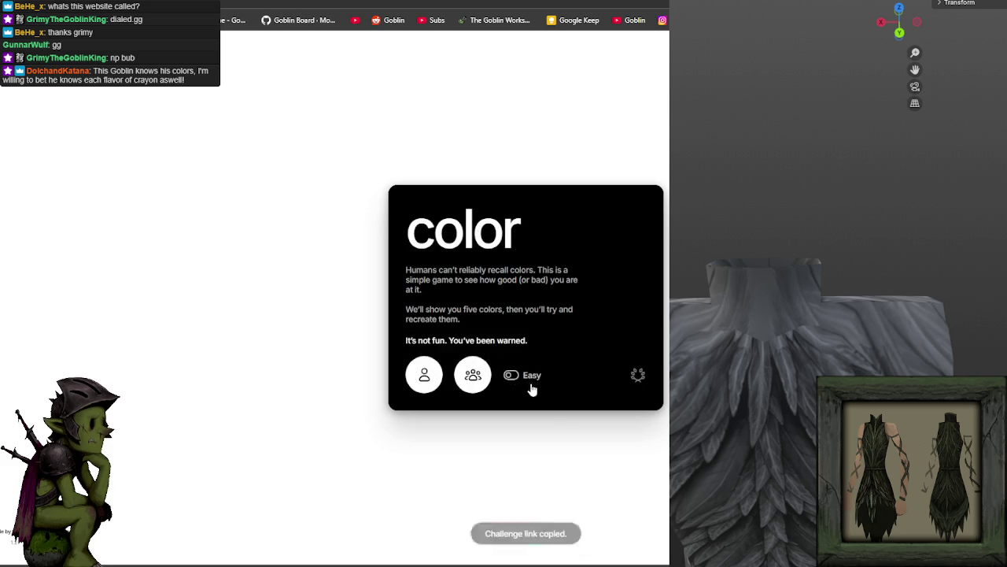
# Step: Start a new solo game and match round 1's deep indigo blue, scoring 9.15
pyautogui.click(430, 371)
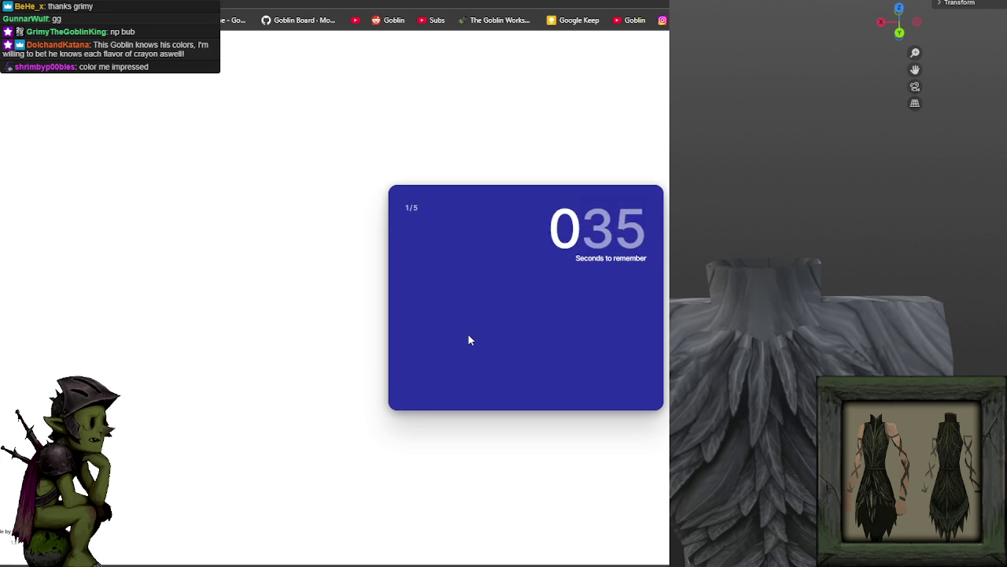
pyautogui.click(447, 333)
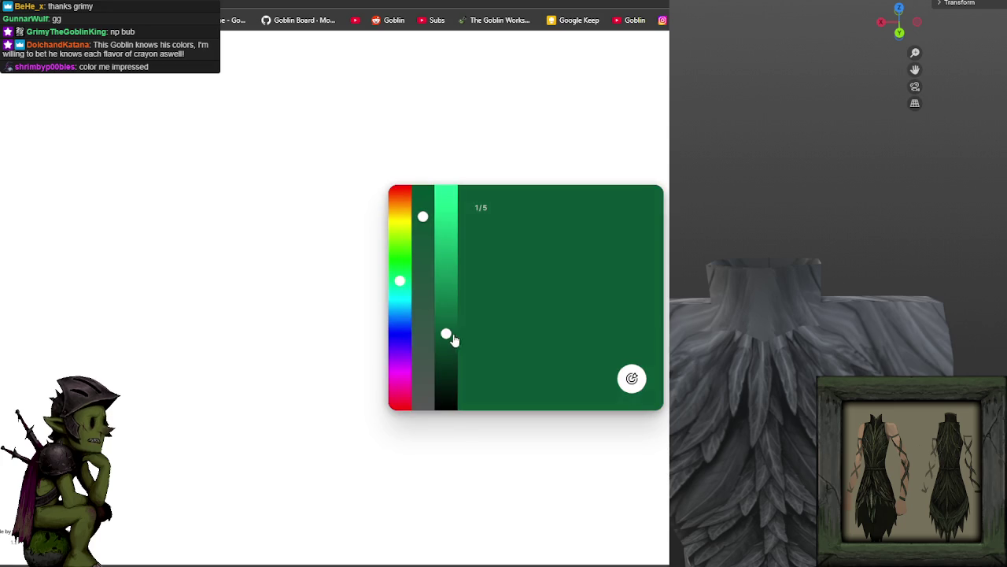
pyautogui.click(399, 341)
pyautogui.click(423, 257)
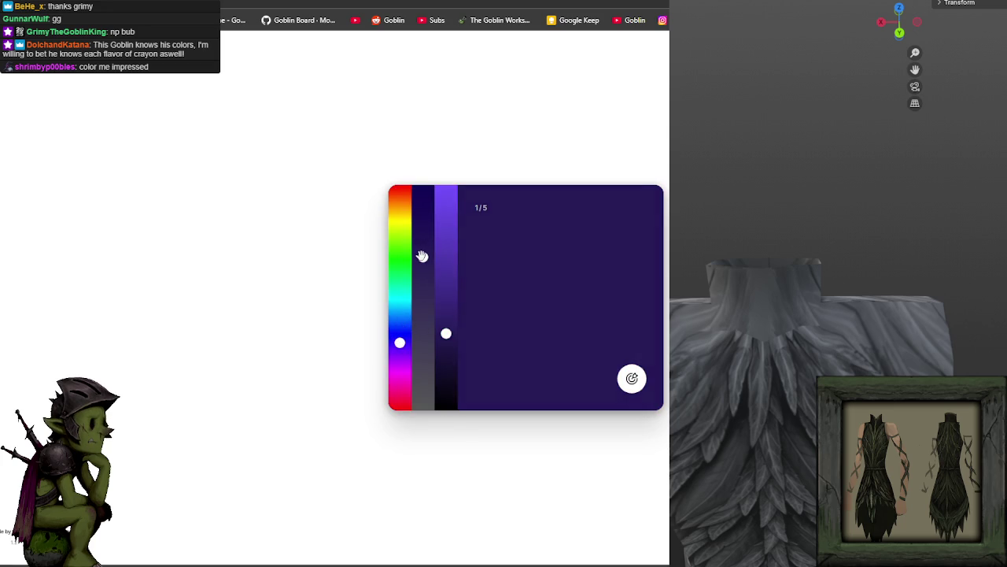
pyautogui.moveTo(446, 331); pyautogui.dragTo(447, 296)
pyautogui.moveTo(400, 342); pyautogui.dragTo(400, 333)
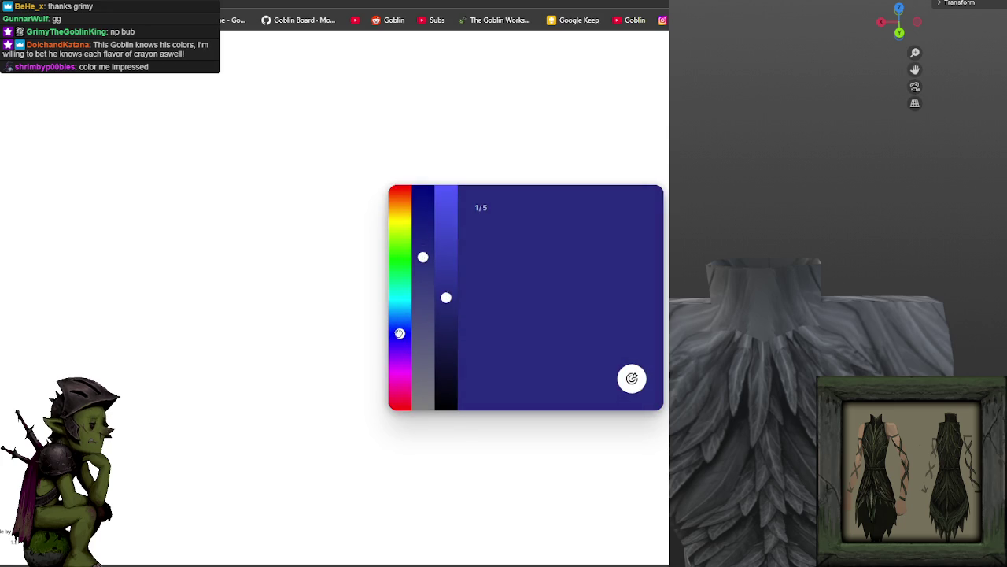
pyautogui.moveTo(423, 256); pyautogui.dragTo(421, 231)
pyautogui.moveTo(449, 309); pyautogui.dragTo(446, 300)
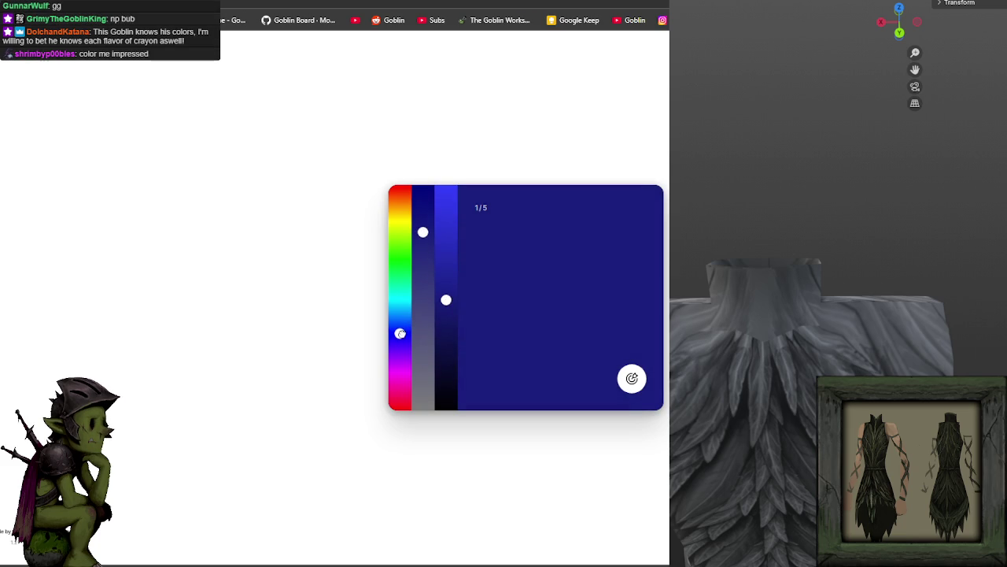
pyautogui.moveTo(399, 331); pyautogui.dragTo(400, 334)
pyautogui.press('Return')
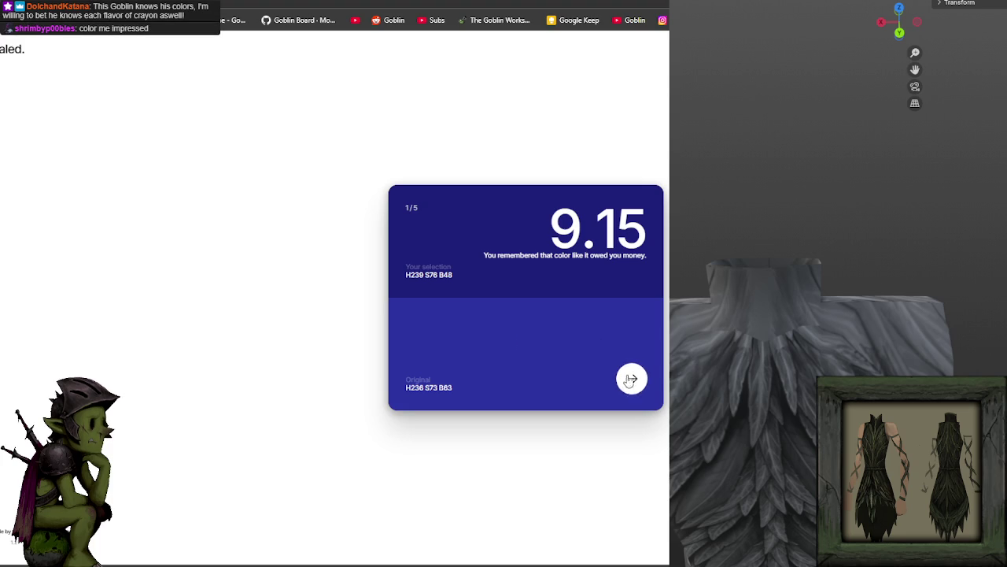
pyautogui.click(631, 379)
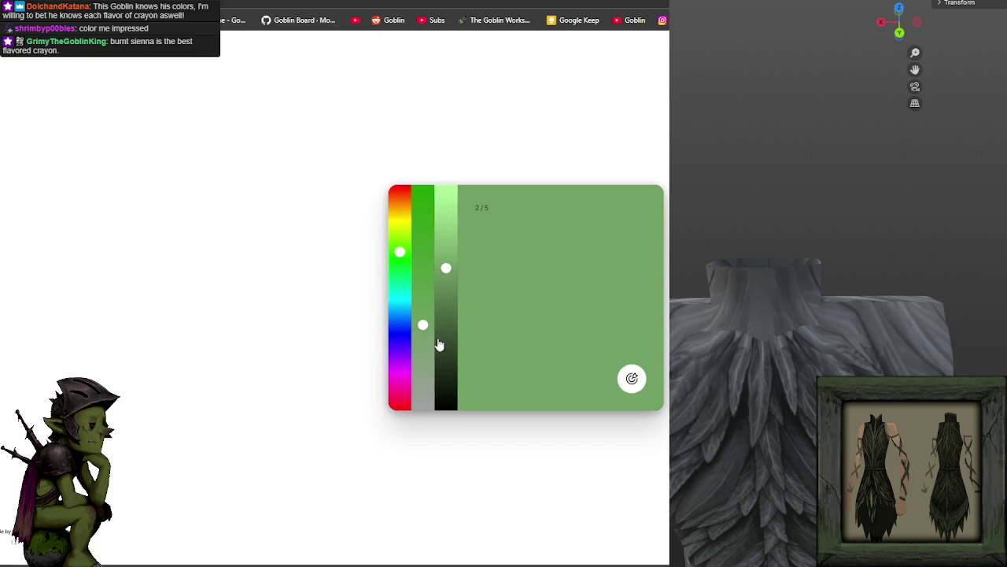
# Step: Tune the sliders to a near-black grey-green, score 9.57, and continue to round 3
pyautogui.click(421, 381)
pyautogui.click(446, 373)
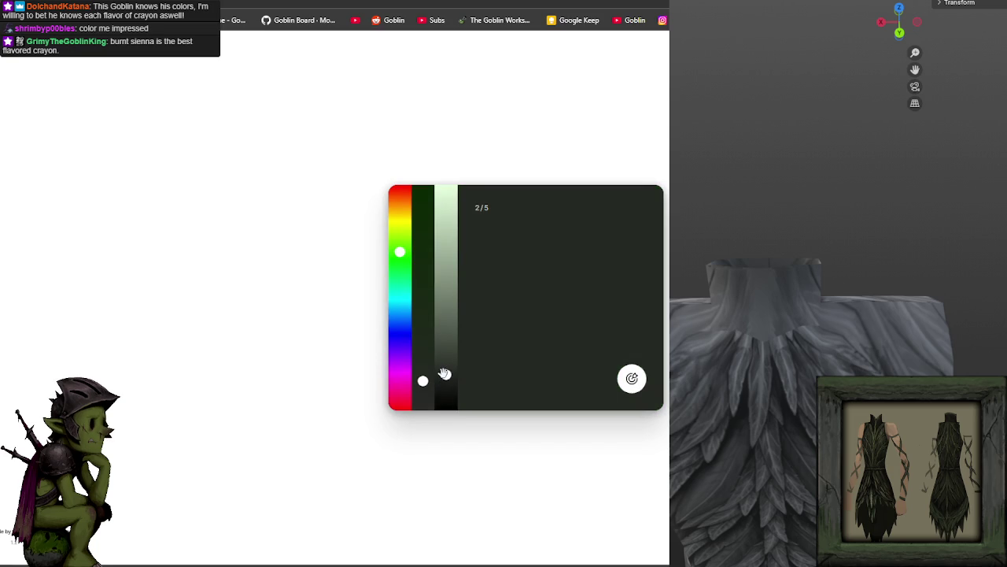
pyautogui.moveTo(421, 376)
pyautogui.mouseDown()
pyautogui.moveTo(423, 363)
pyautogui.moveTo(446, 362)
pyautogui.mouseUp()
pyautogui.click(397, 272)
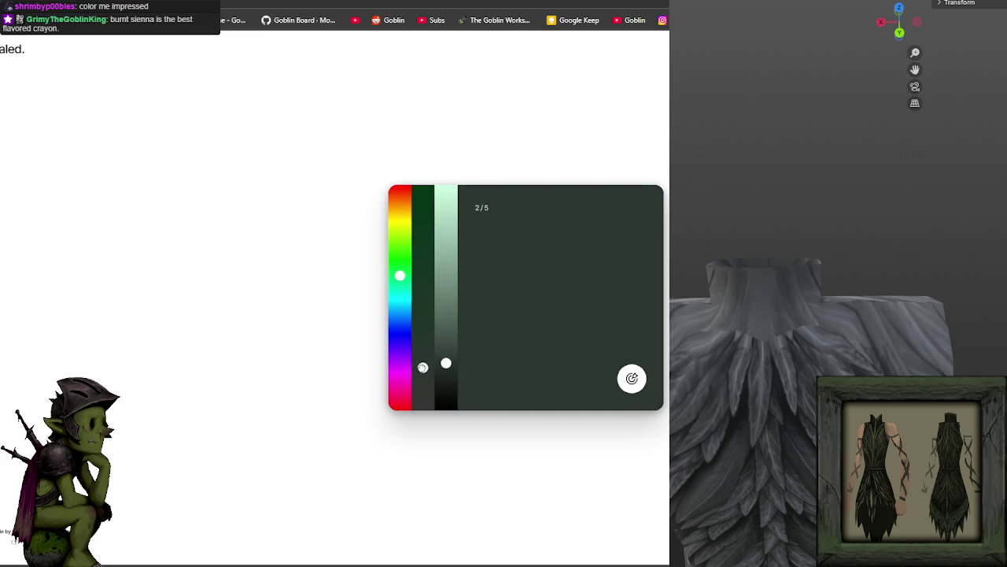
pyautogui.moveTo(446, 361); pyautogui.dragTo(445, 366)
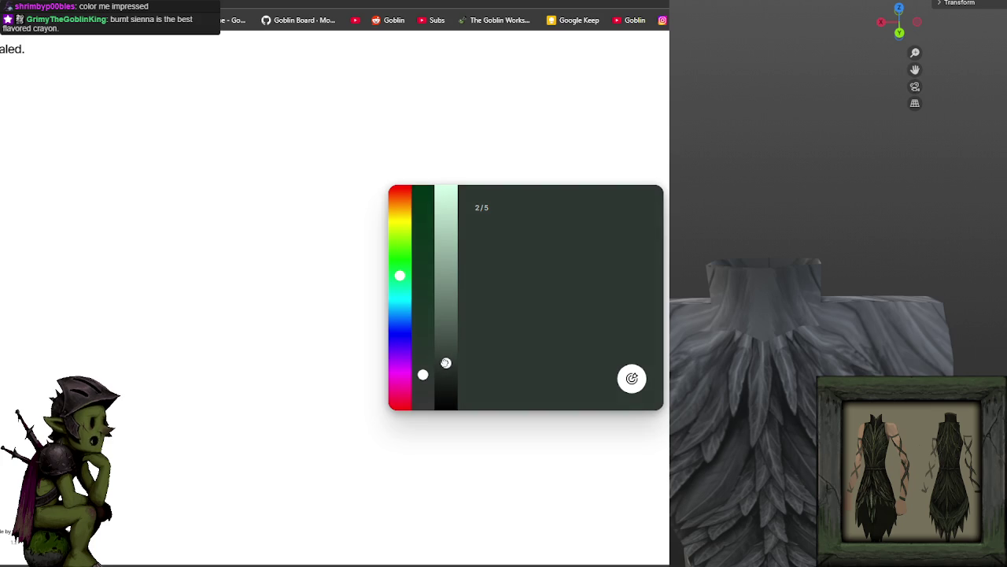
pyautogui.click(422, 362)
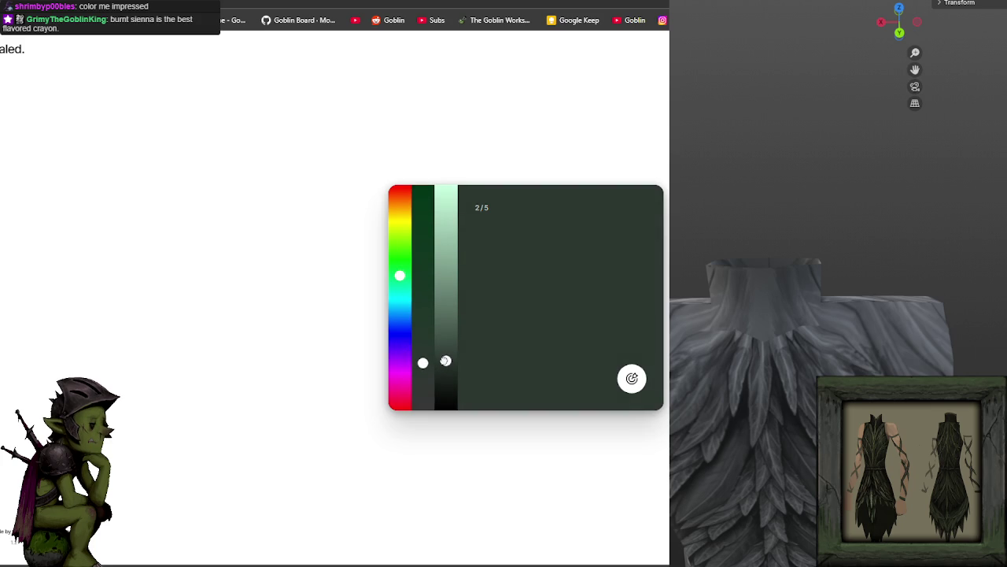
pyautogui.click(631, 378)
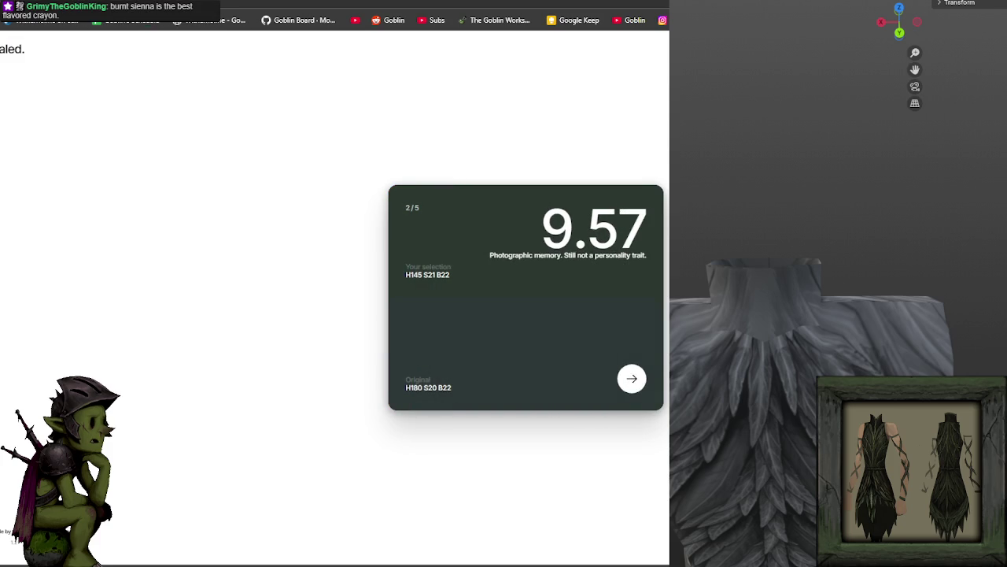
pyautogui.click(634, 381)
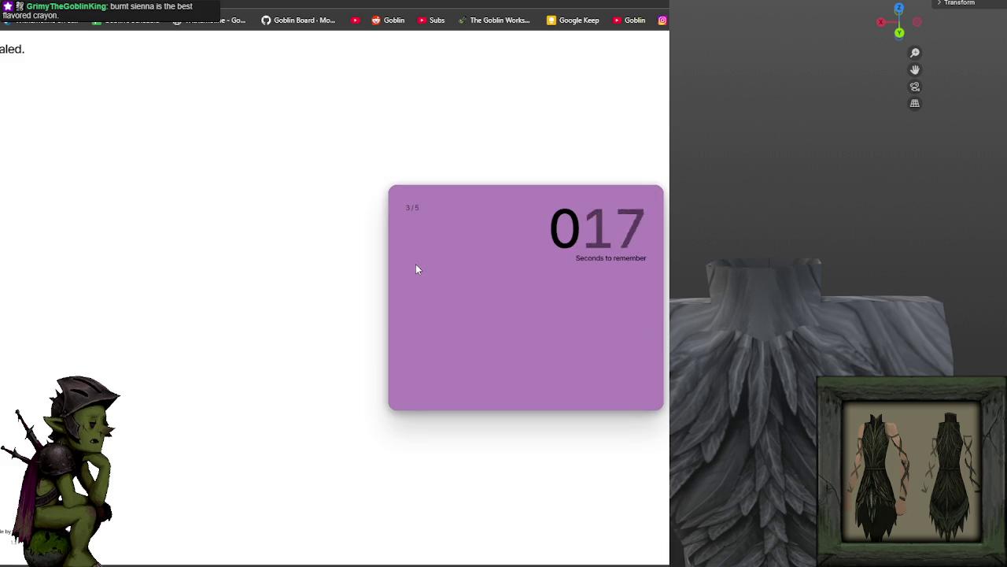
# Step: Tune the sliders to a soft, light lilac, submit it for 9.93, and advance to round four
pyautogui.click(456, 273)
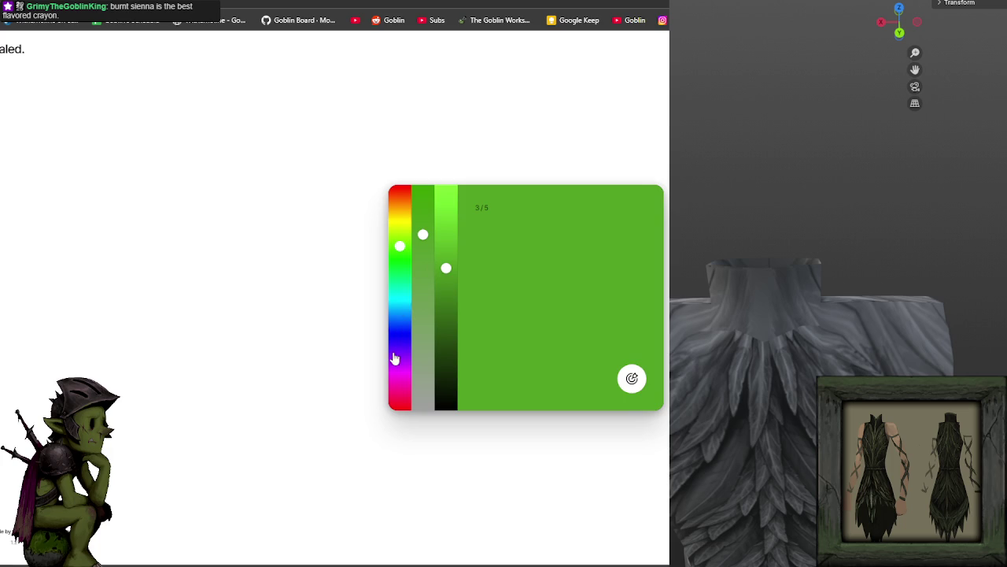
pyautogui.click(399, 358)
pyautogui.moveTo(417, 315); pyautogui.dragTo(422, 347)
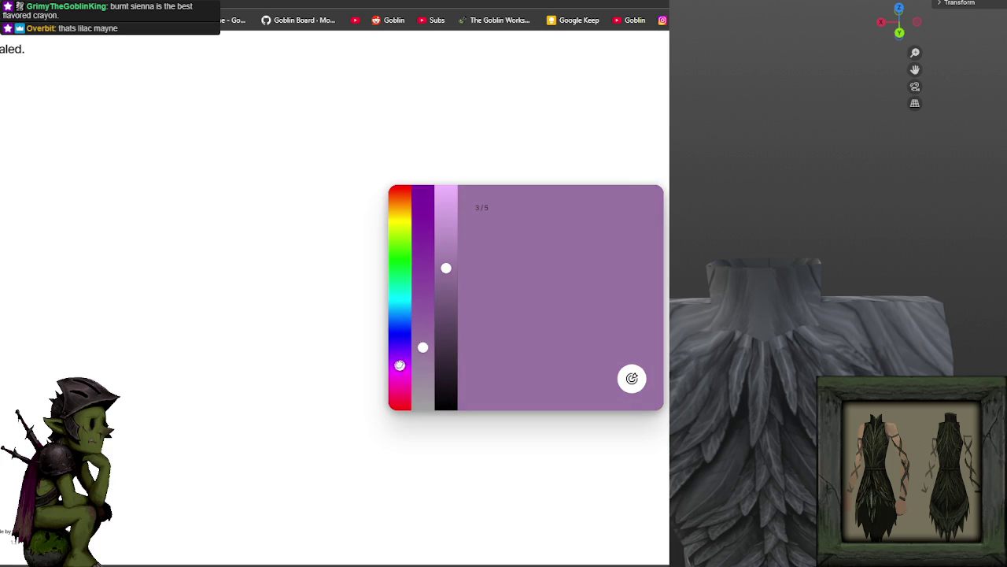
pyautogui.click(421, 332)
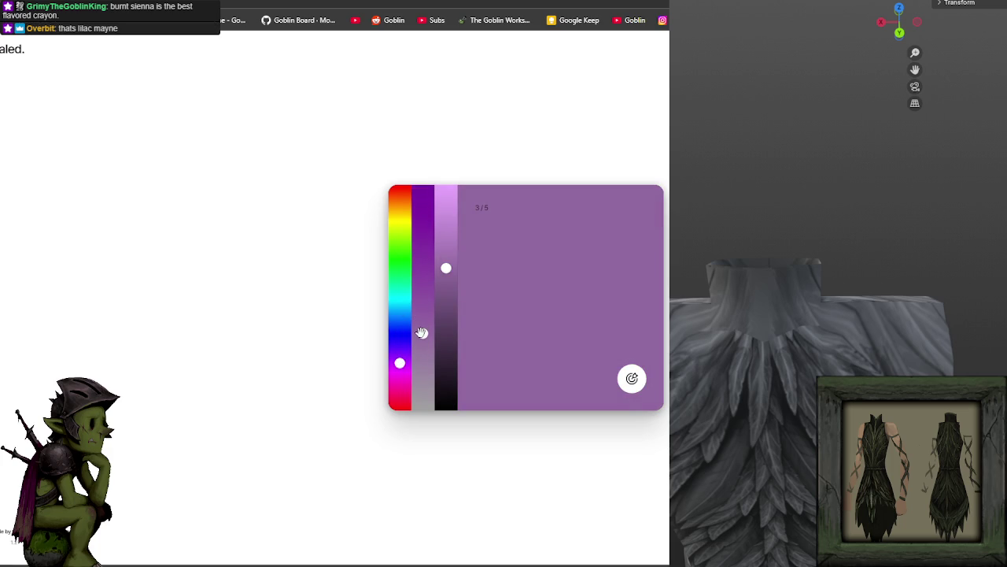
pyautogui.moveTo(447, 268); pyautogui.dragTo(448, 251)
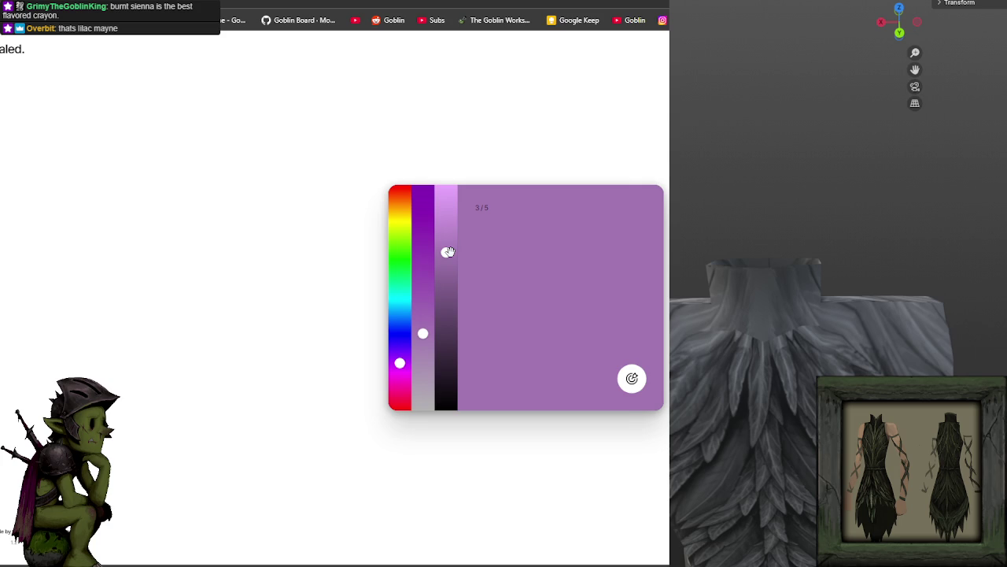
pyautogui.moveTo(423, 332)
pyautogui.mouseDown()
pyautogui.moveTo(423, 316)
pyautogui.moveTo(423, 334)
pyautogui.mouseUp()
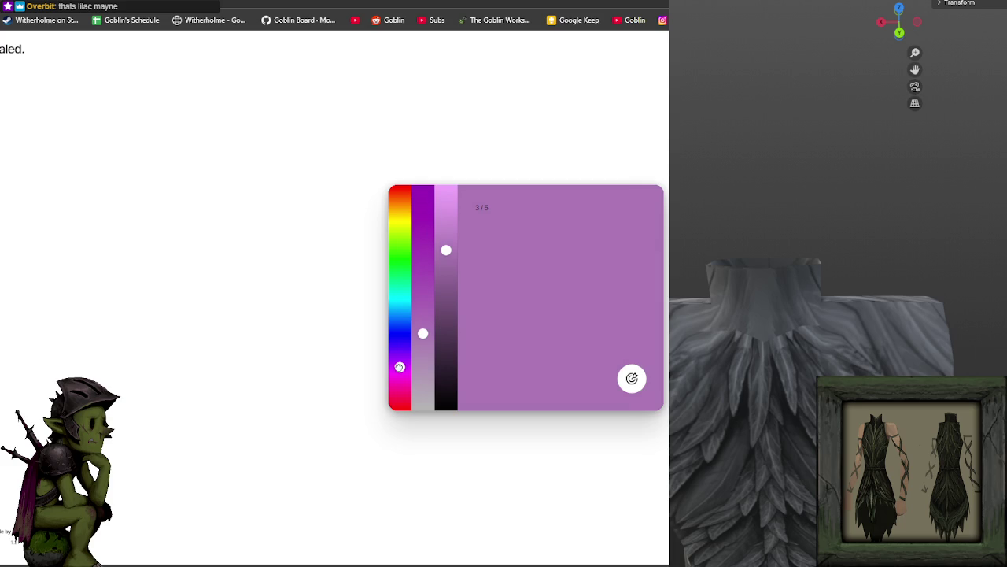
pyautogui.moveTo(423, 334); pyautogui.dragTo(423, 340)
pyautogui.moveTo(446, 250); pyautogui.dragTo(447, 242)
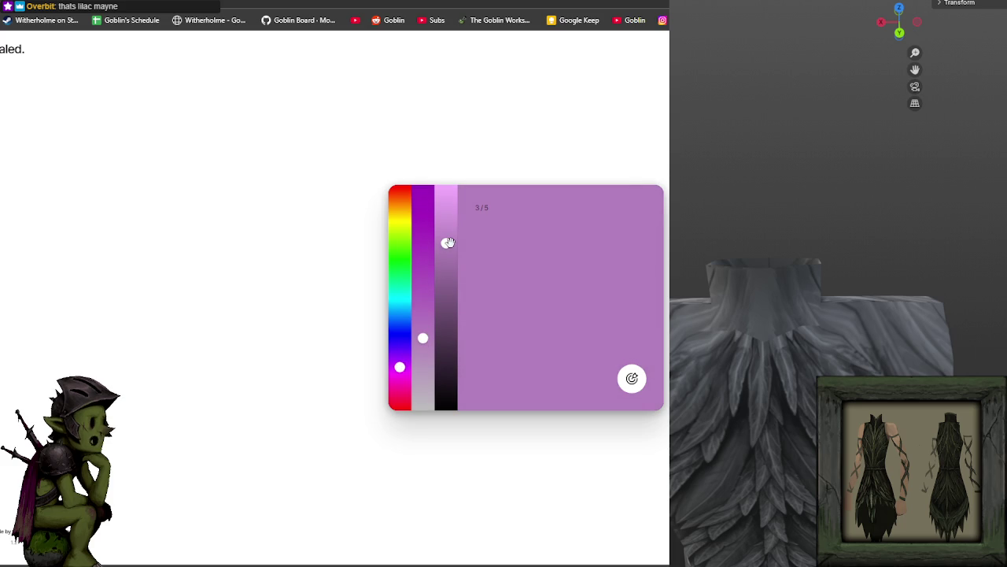
pyautogui.click(632, 378)
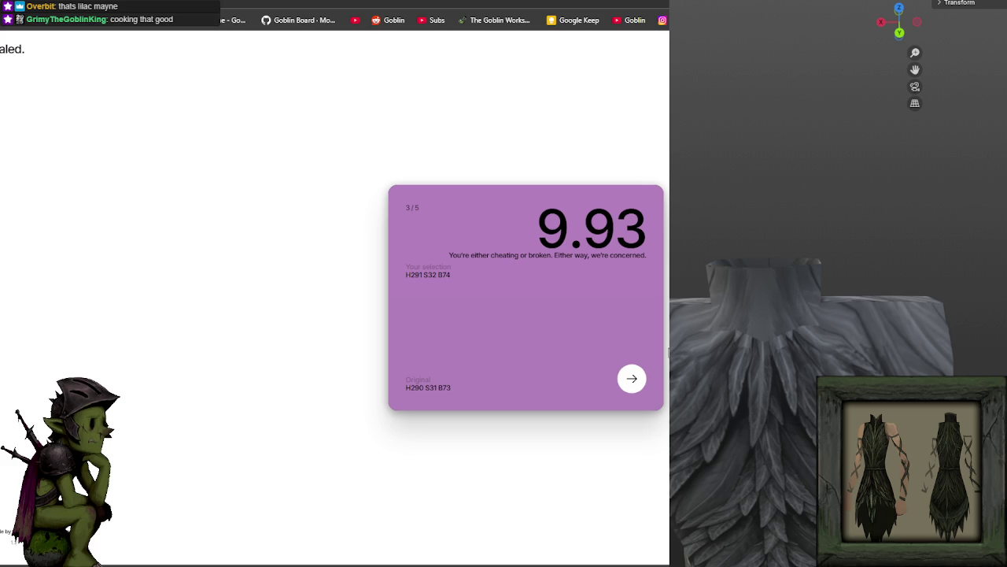
pyautogui.click(630, 379)
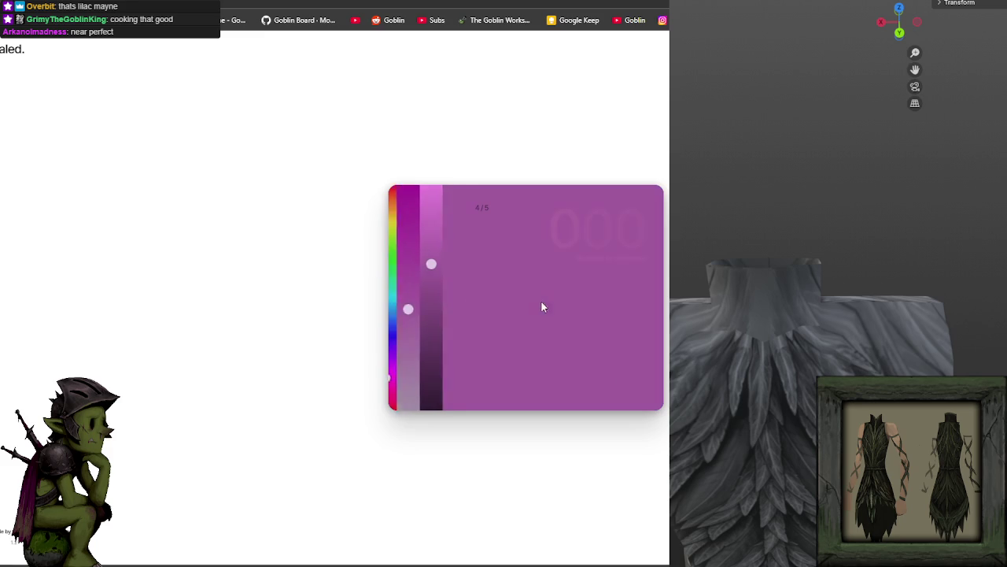
# Step: Set a vivid saturated blue, submit it for 9.50, and continue to round five
pyautogui.moveTo(400, 378); pyautogui.dragTo(423, 206)
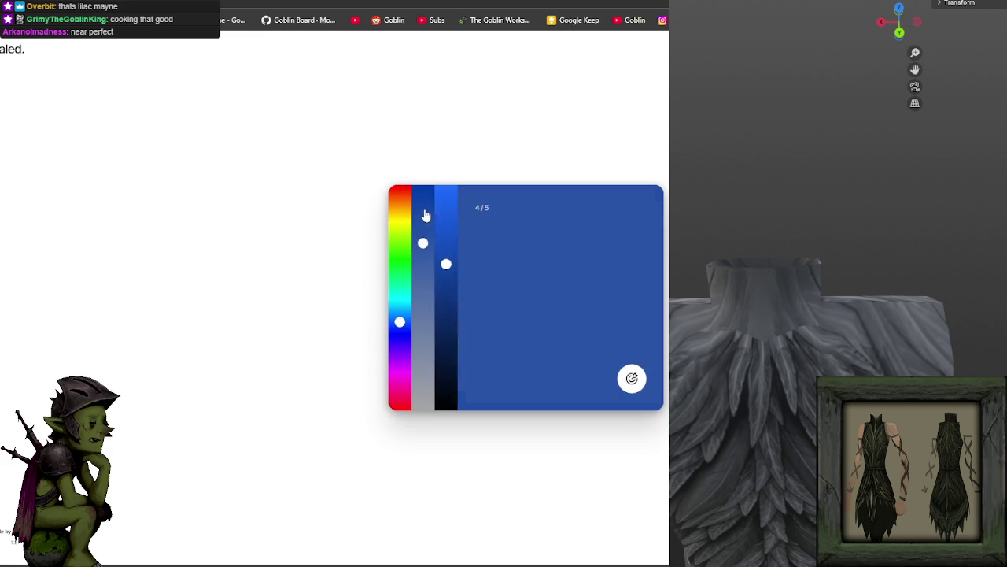
pyautogui.moveTo(446, 264); pyautogui.dragTo(452, 248)
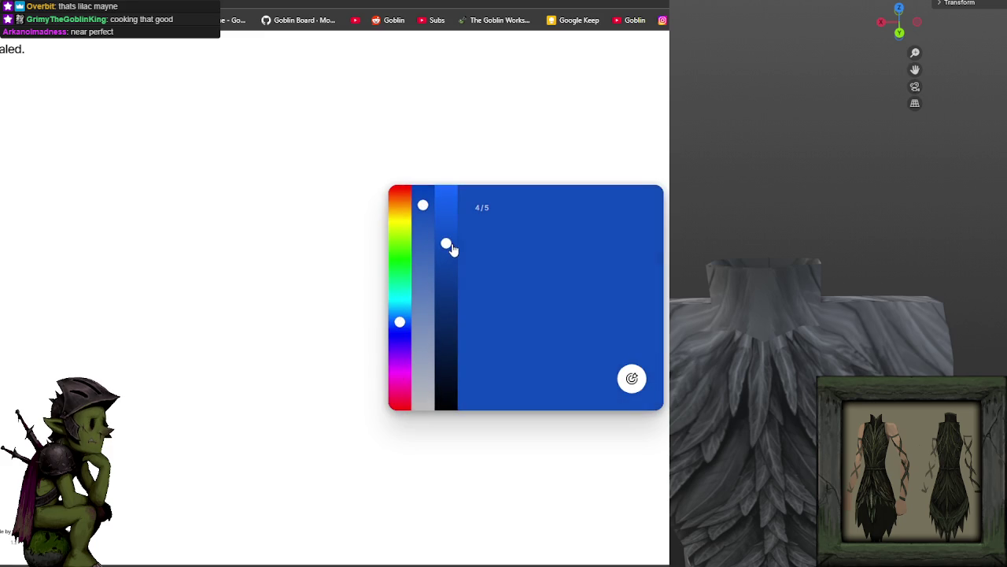
pyautogui.press('Return')
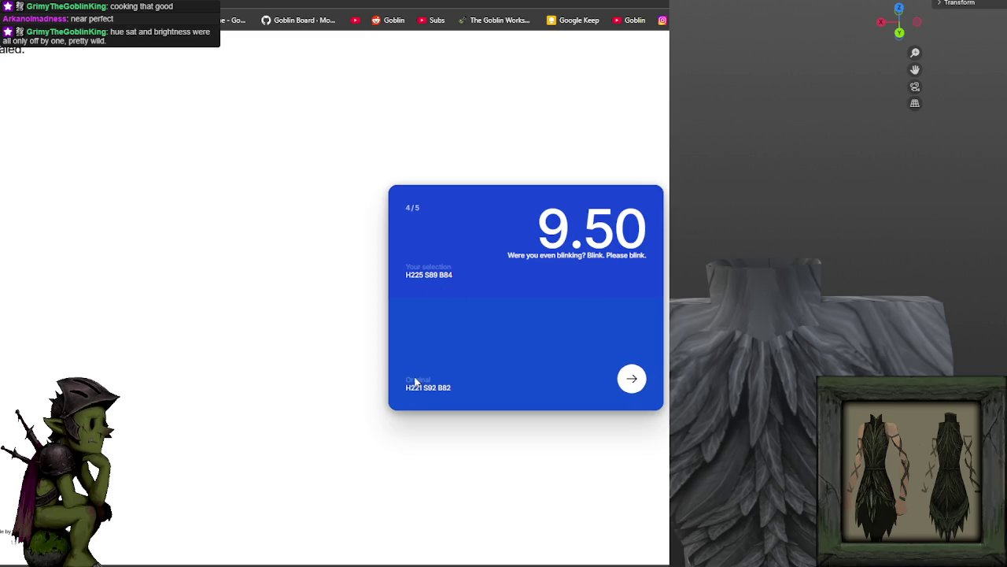
pyautogui.click(632, 379)
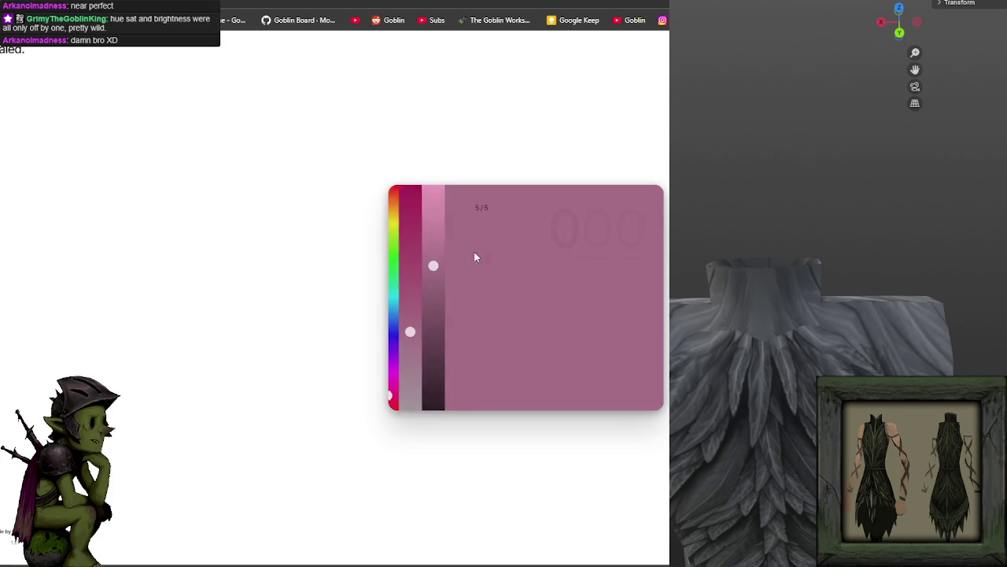
# Step: Set a bright light periwinkle blue, submit it for 9.93, and show the 48.08/50 score card
pyautogui.moveTo(402, 372)
pyautogui.mouseDown()
pyautogui.moveTo(399, 339)
pyautogui.moveTo(422, 362)
pyautogui.mouseUp()
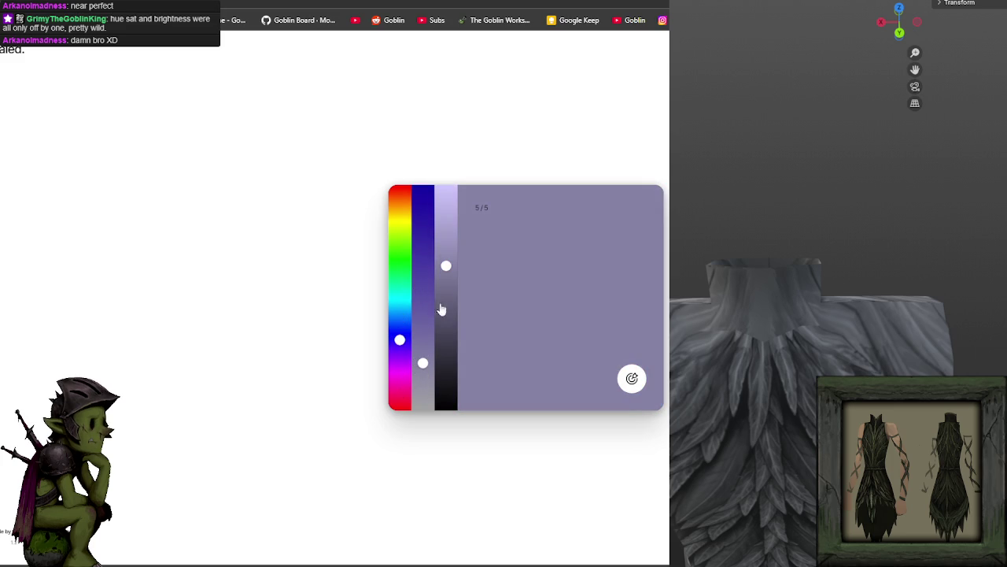
pyautogui.moveTo(446, 262); pyautogui.dragTo(447, 208)
pyautogui.moveTo(400, 339)
pyautogui.mouseDown()
pyautogui.moveTo(400, 306)
pyautogui.moveTo(400, 332)
pyautogui.moveTo(423, 328)
pyautogui.moveTo(400, 314)
pyautogui.moveTo(423, 350)
pyautogui.mouseUp()
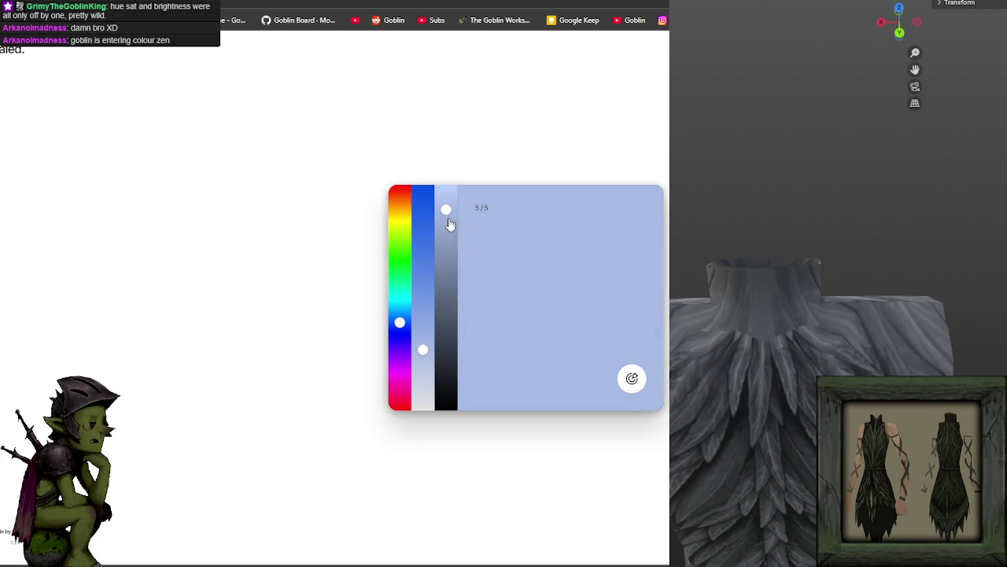
pyautogui.moveTo(447, 205); pyautogui.dragTo(446, 196)
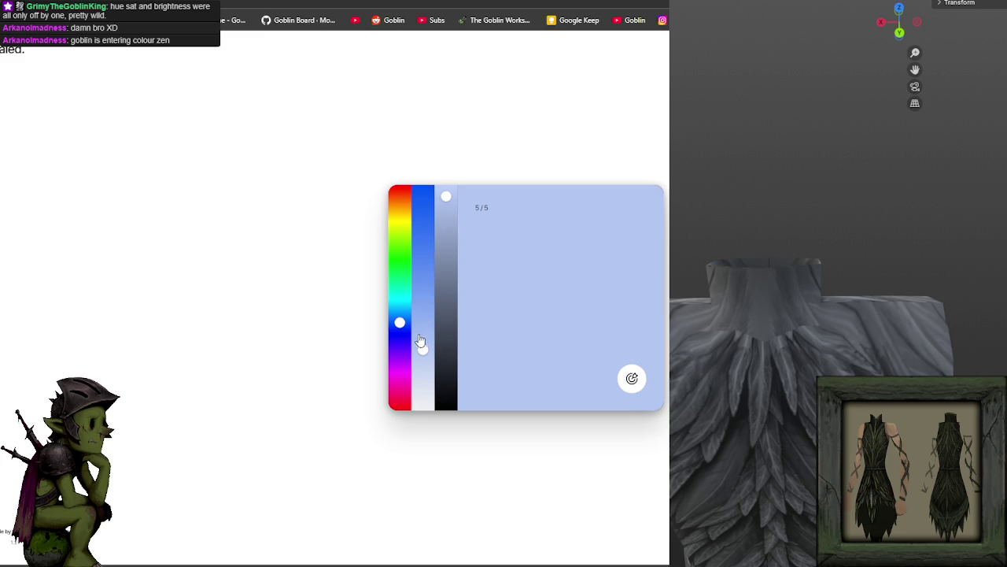
pyautogui.moveTo(399, 322); pyautogui.dragTo(400, 320)
pyautogui.click(632, 378)
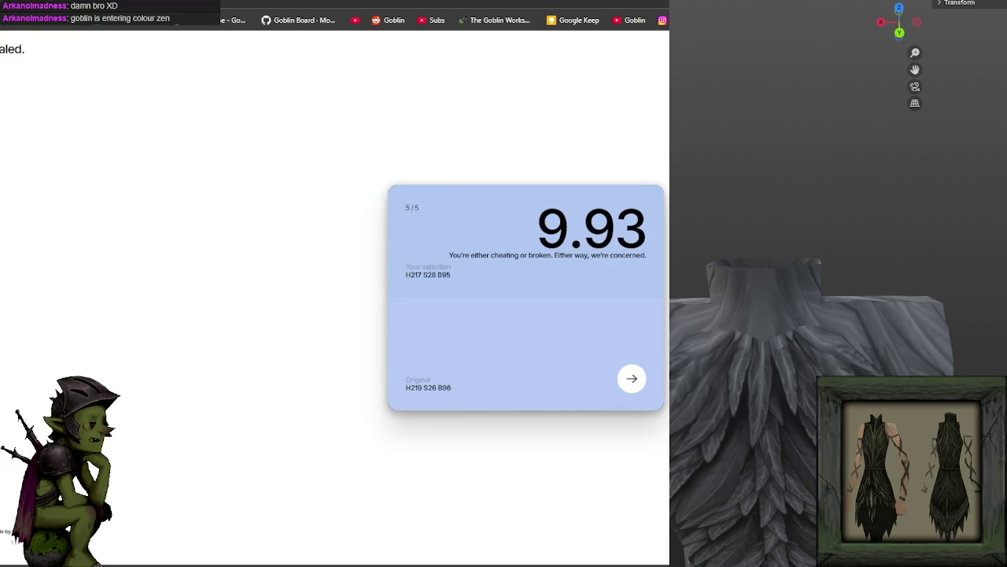
pyautogui.click(632, 378)
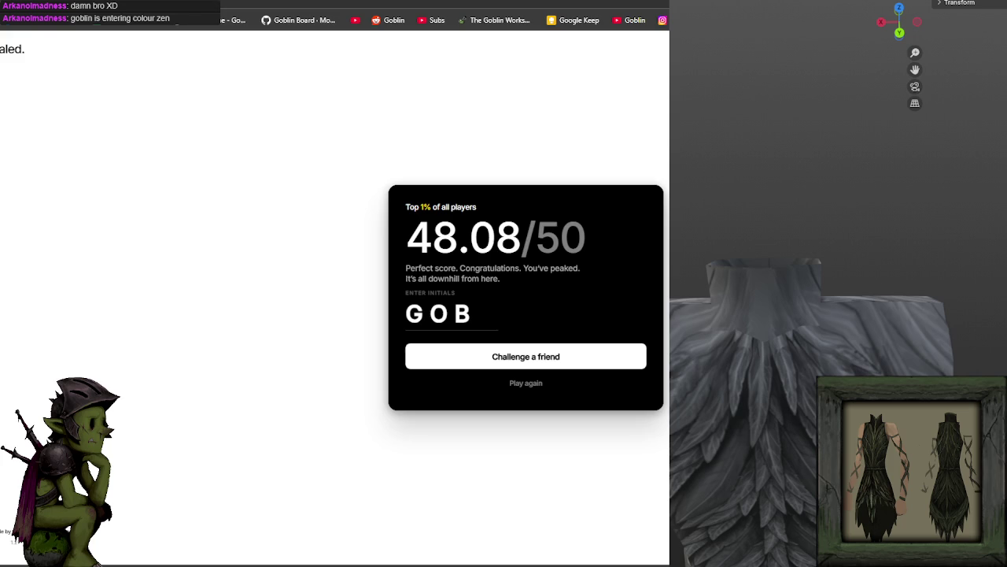
# Step: Take a region screenshot of the 48.08/50 top-1% final score card
pyautogui.press('ctrl+Print')
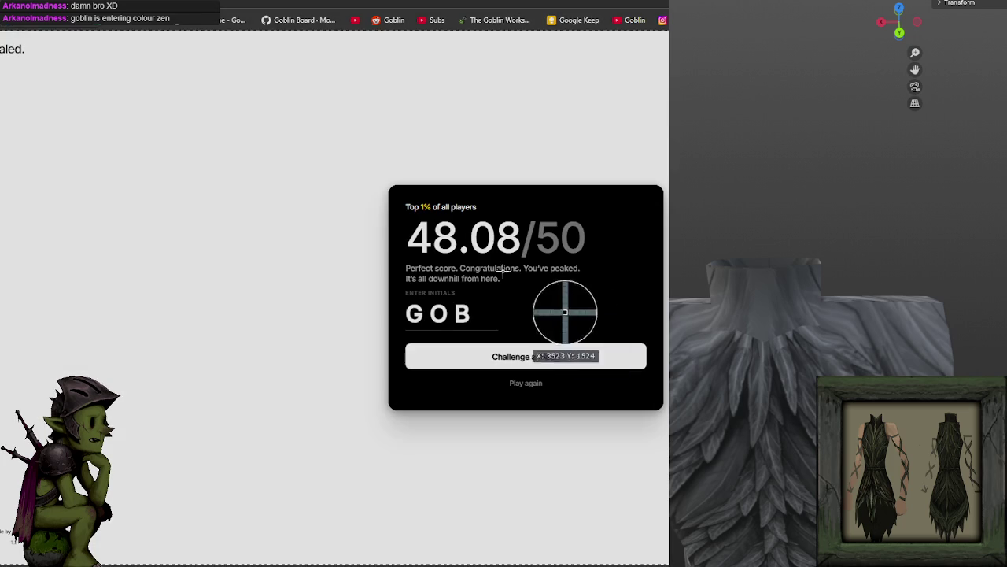
pyautogui.moveTo(384, 183); pyautogui.dragTo(667, 417)
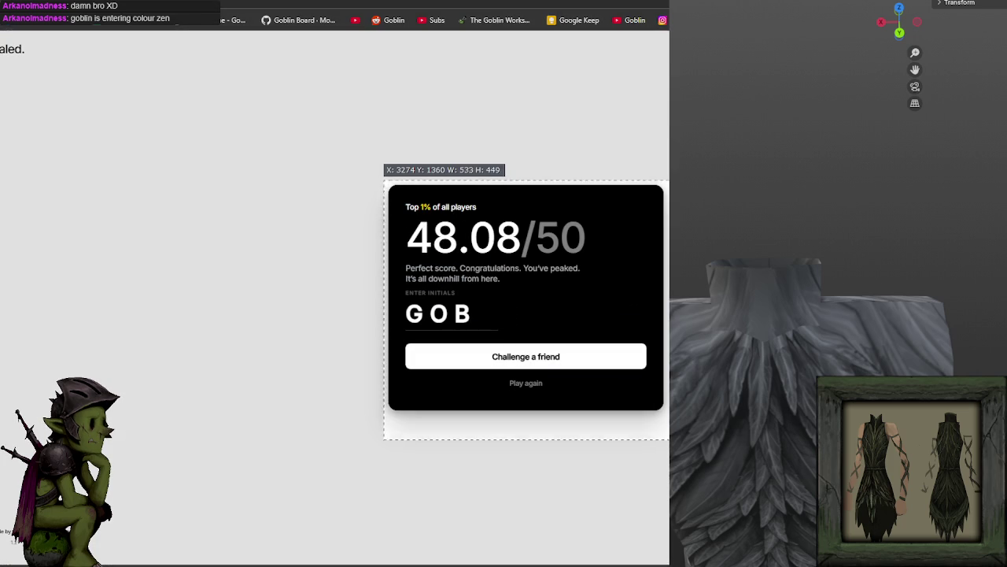
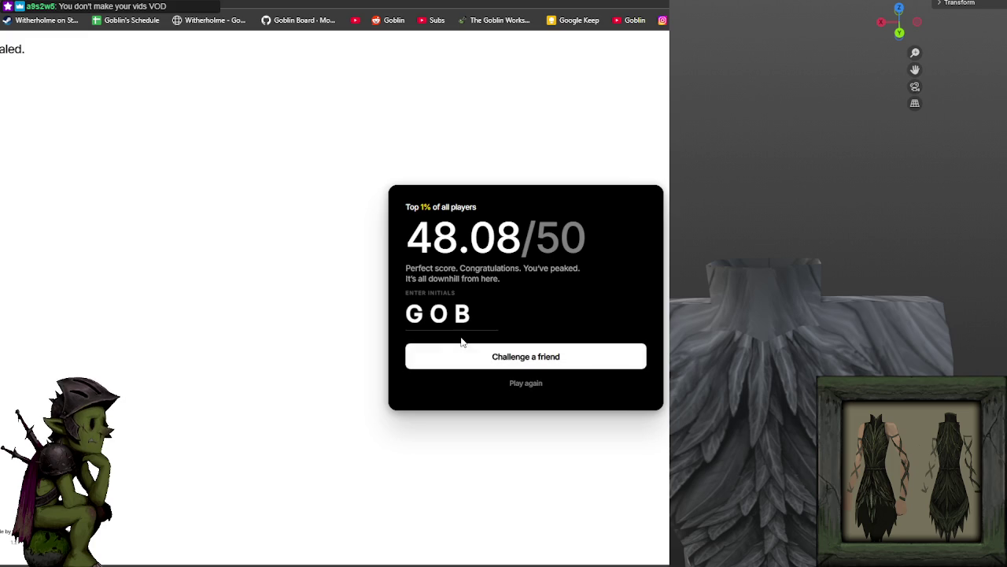
# Step: Copy the challenge link for the 48.08/50 score and start a new game
pyautogui.click(527, 361)
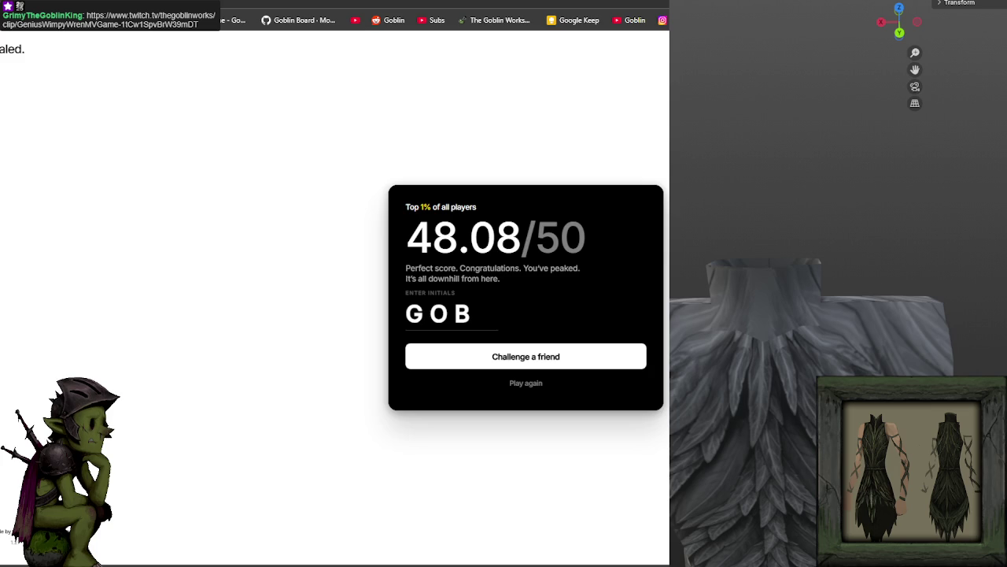
pyautogui.click(523, 385)
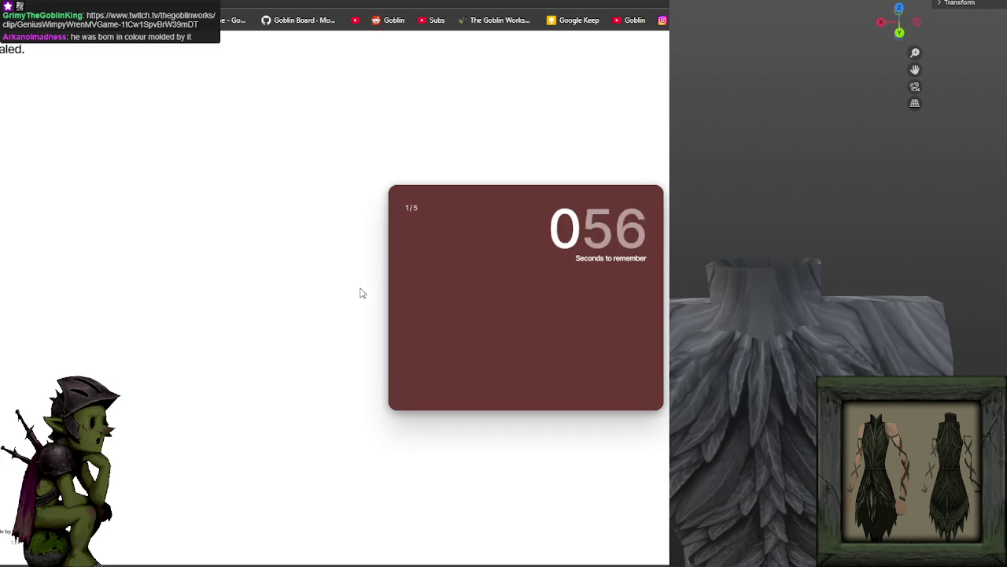
# Step: Set the hue, saturation and brightness sliders to a dark reddish brown
pyautogui.moveTo(409, 260); pyautogui.dragTo(421, 365)
pyautogui.click(447, 378)
pyautogui.moveTo(420, 315); pyautogui.dragTo(422, 227)
pyautogui.moveTo(445, 375); pyautogui.dragTo(445, 333)
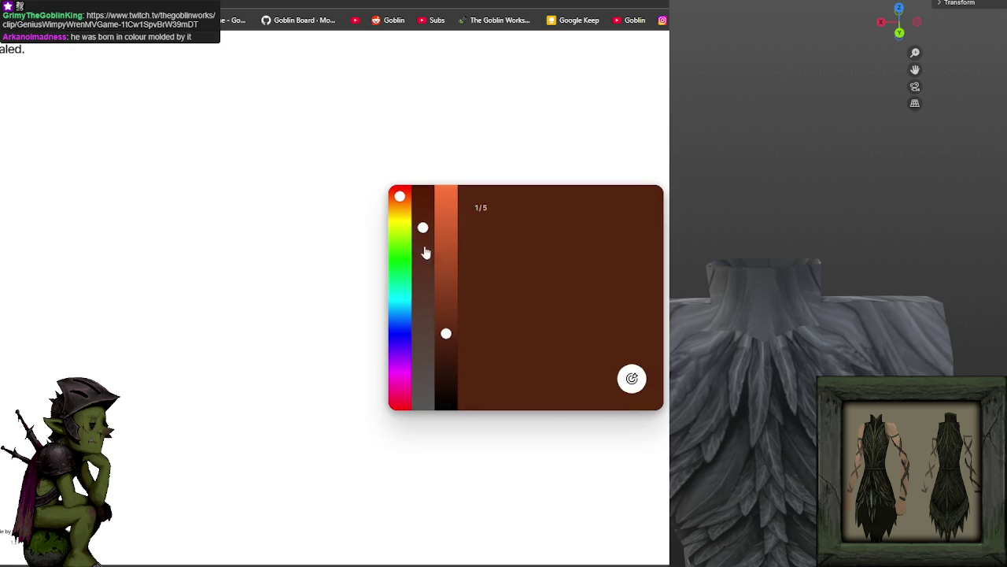
pyautogui.moveTo(421, 233); pyautogui.dragTo(422, 292)
pyautogui.moveTo(446, 333)
pyautogui.mouseDown()
pyautogui.moveTo(445, 312)
pyautogui.moveTo(445, 329)
pyautogui.mouseUp()
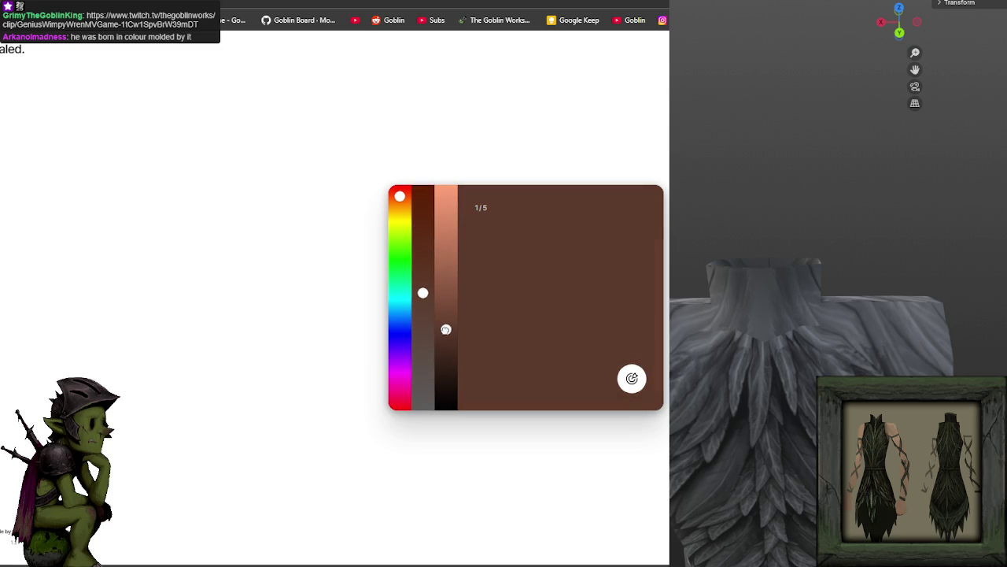
# Step: Fine-tune the brown's hue and saturation, submit for 9.44, and continue to round 2
pyautogui.moveTo(422, 292); pyautogui.dragTo(424, 274)
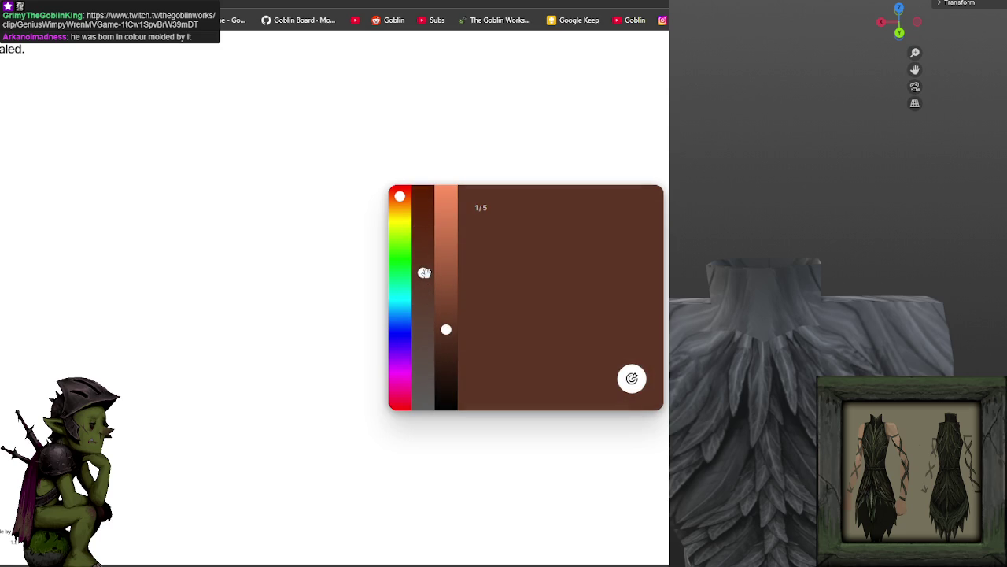
pyautogui.click(400, 197)
pyautogui.moveTo(421, 272); pyautogui.dragTo(422, 282)
pyautogui.moveTo(447, 329); pyautogui.dragTo(447, 333)
pyautogui.click(627, 384)
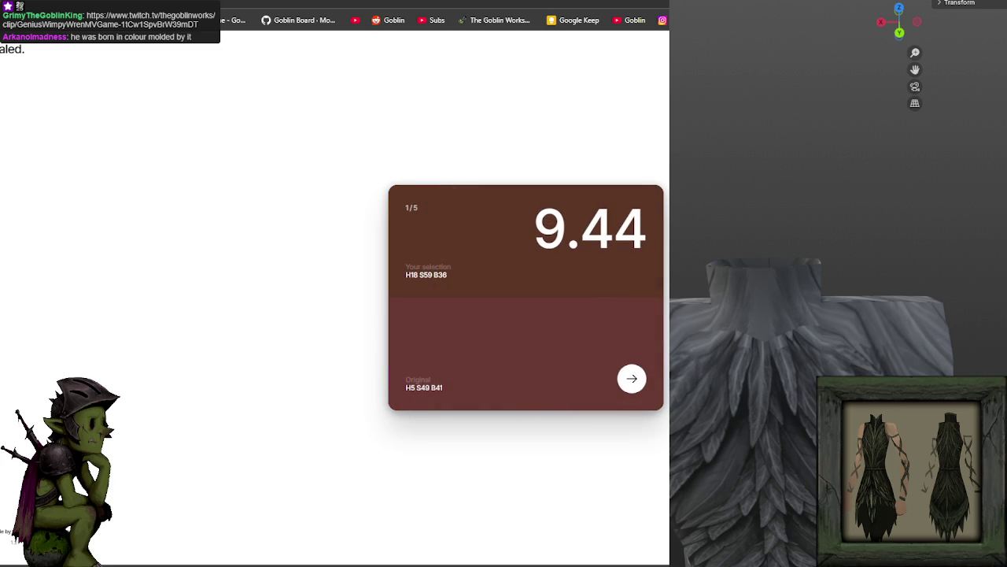
pyautogui.click(631, 379)
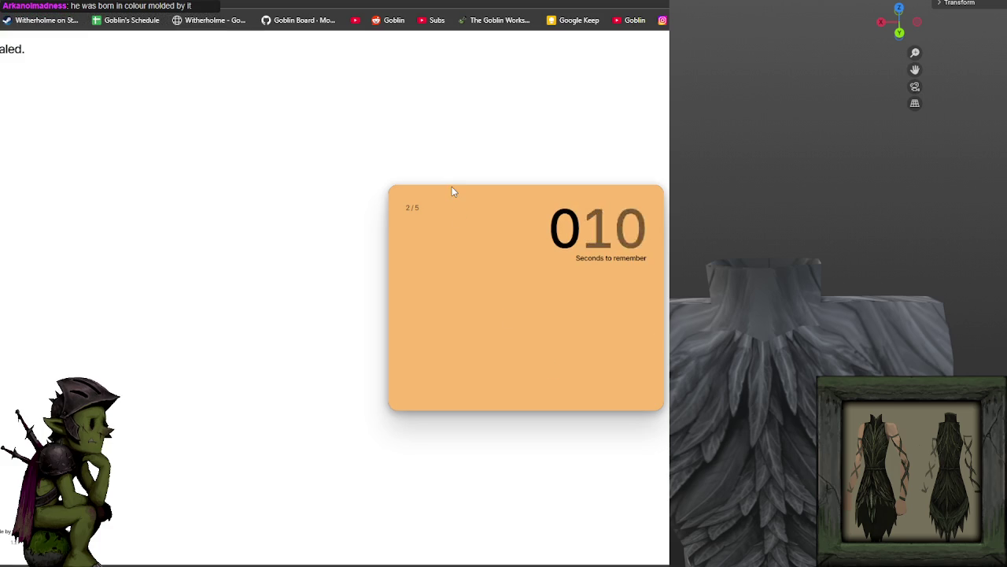
# Step: Dial the hue, saturation and brightness toward a bright gold
pyautogui.click(399, 226)
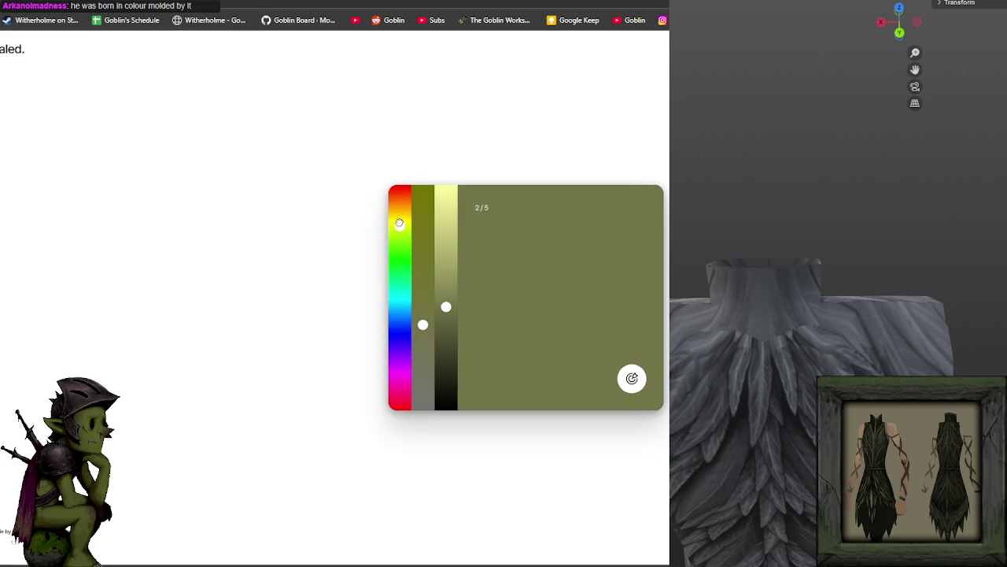
pyautogui.click(423, 213)
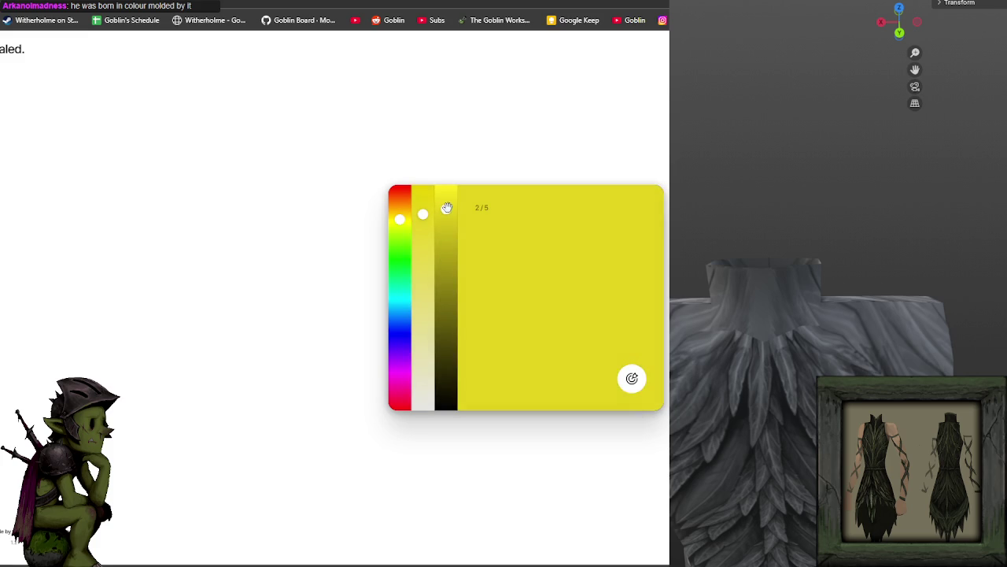
pyautogui.click(399, 211)
pyautogui.click(422, 236)
pyautogui.moveTo(417, 252); pyautogui.dragTo(421, 227)
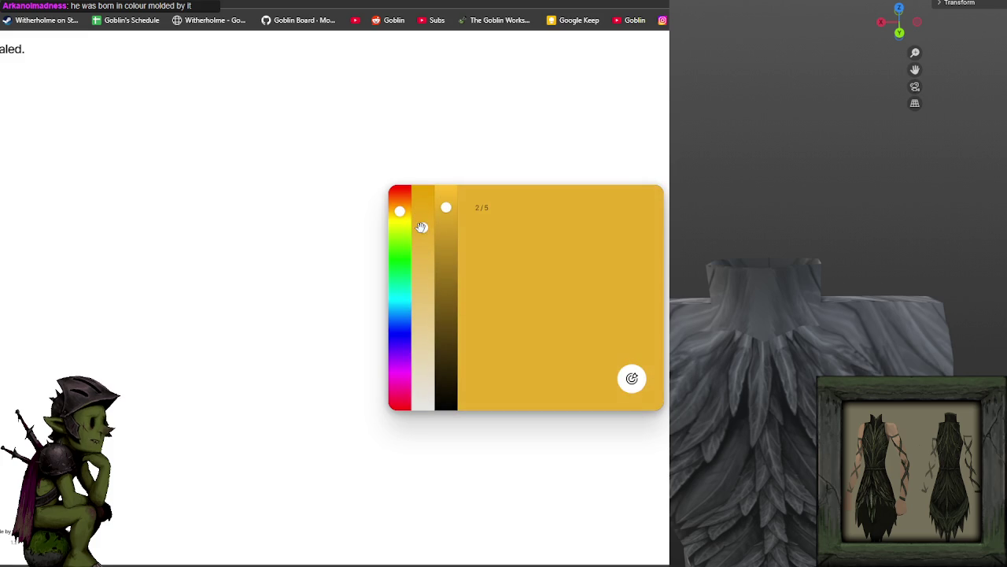
pyautogui.click(447, 203)
# Step: Shift the gold to a soft light orange, submit for 8.96, and advance to round 3
pyautogui.click(423, 239)
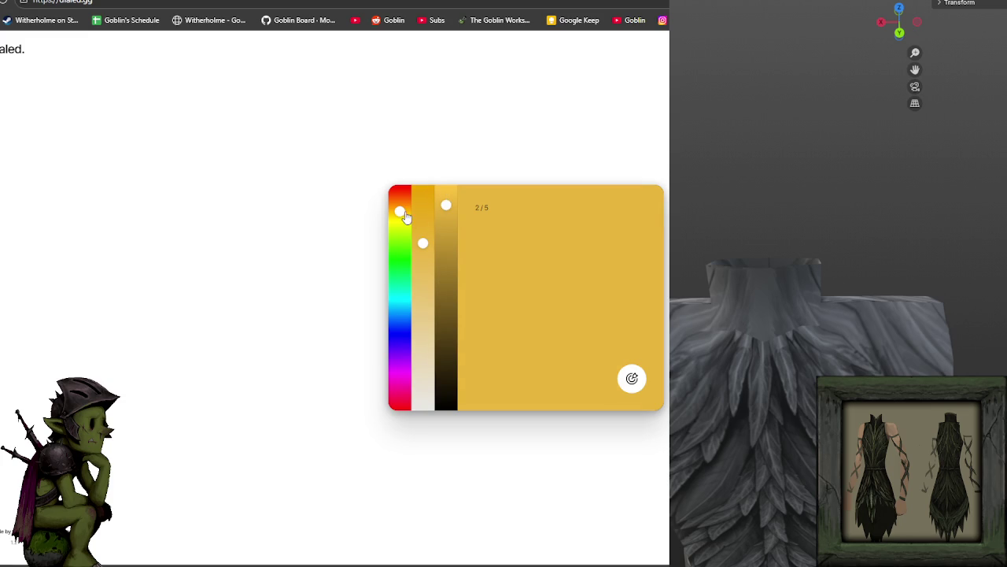
pyautogui.moveTo(408, 220); pyautogui.dragTo(401, 206)
pyautogui.moveTo(424, 243); pyautogui.dragTo(423, 259)
pyautogui.click(398, 205)
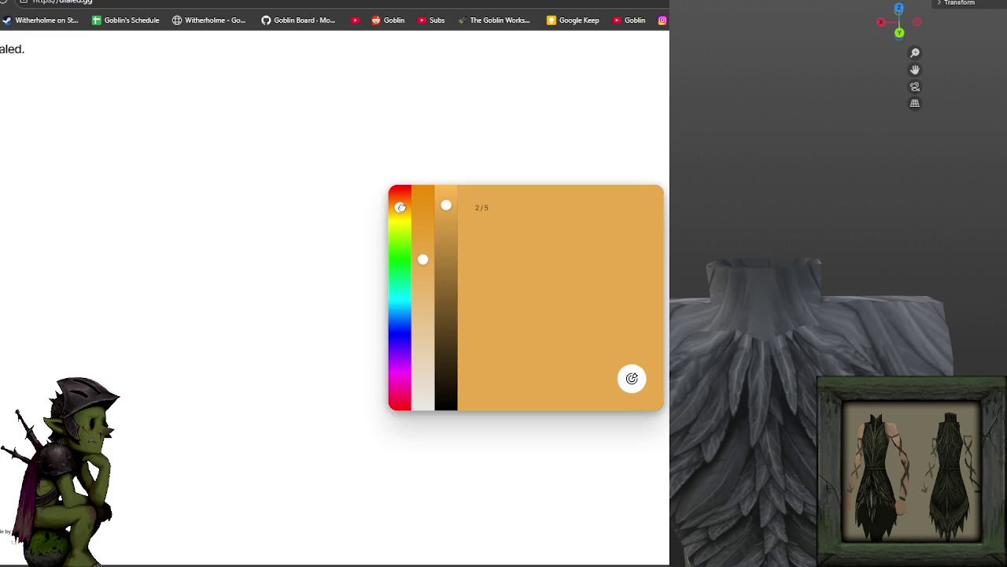
pyautogui.moveTo(422, 260); pyautogui.dragTo(423, 249)
pyautogui.click(629, 378)
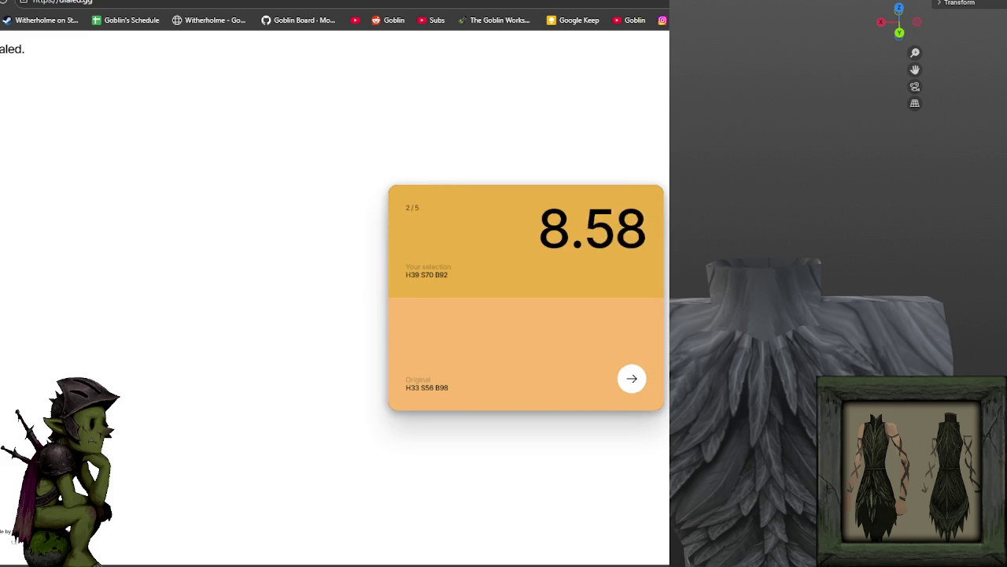
pyautogui.click(630, 381)
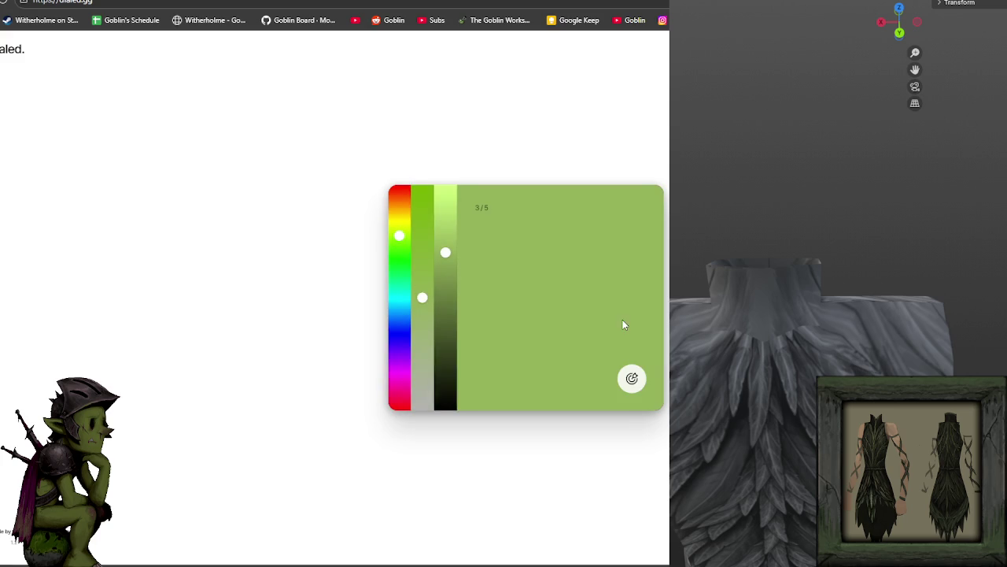
# Step: Match round 3's dusty pink, submit for 8.44, and advance to round 4
pyautogui.moveTo(400, 218); pyautogui.dragTo(399, 199)
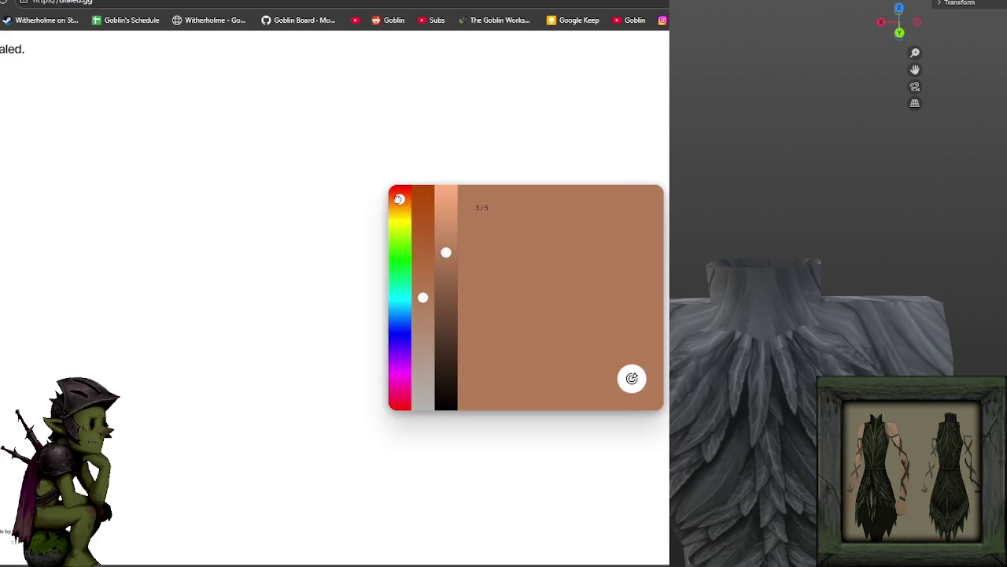
pyautogui.click(446, 210)
pyautogui.moveTo(422, 297)
pyautogui.mouseDown()
pyautogui.moveTo(423, 272)
pyautogui.moveTo(421, 323)
pyautogui.mouseUp()
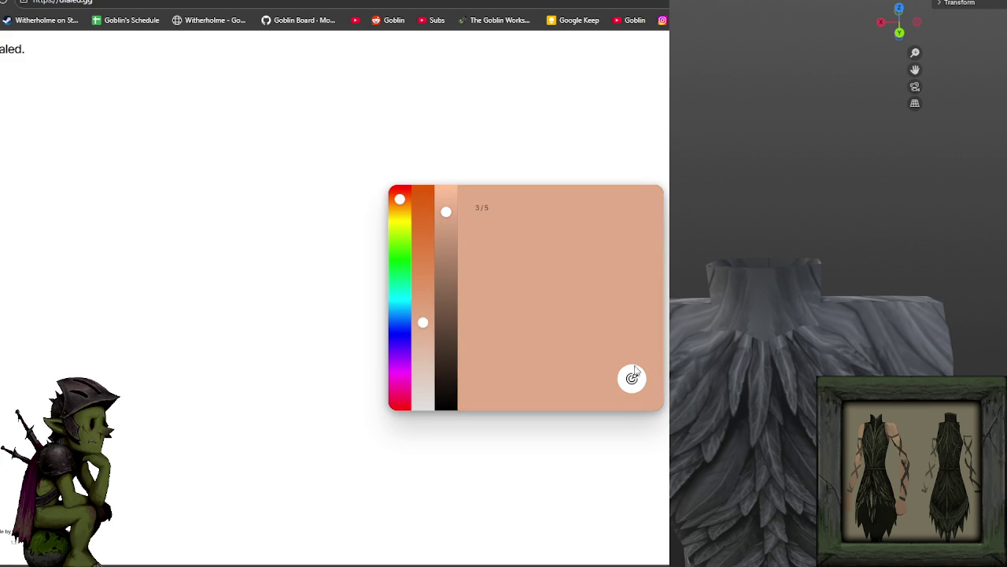
pyautogui.click(632, 378)
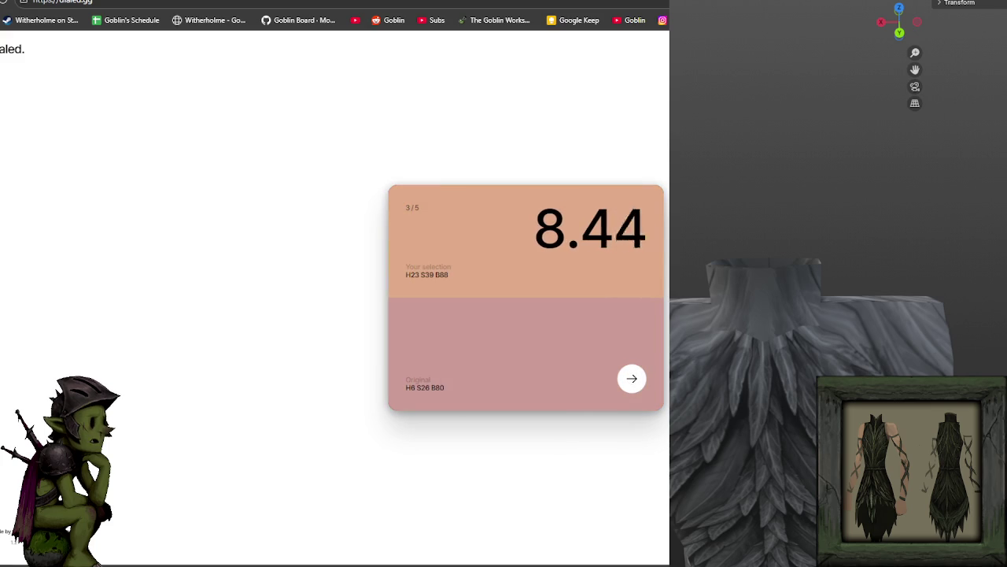
pyautogui.click(631, 387)
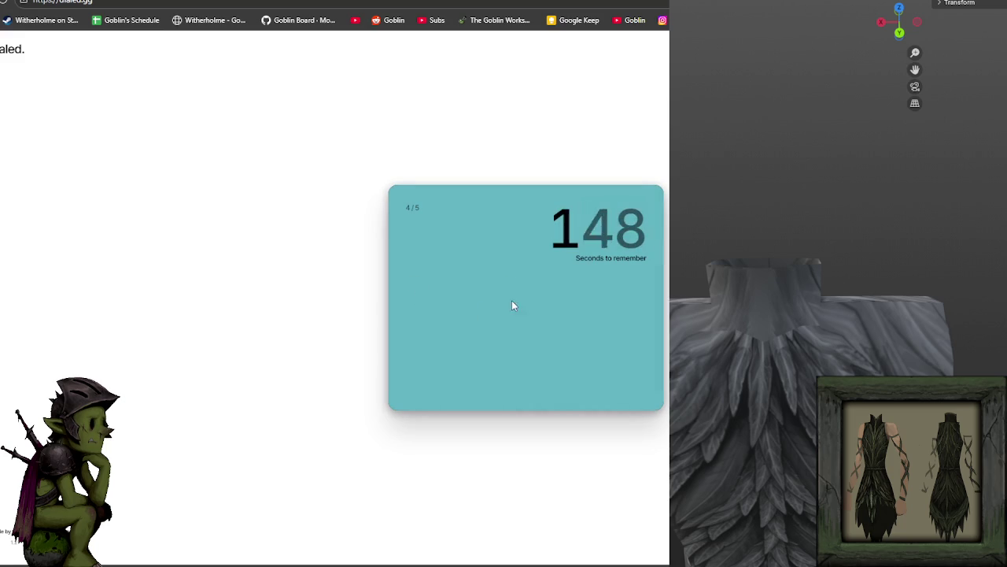
# Step: Match round 4's teal with hue, saturation and brightness, submit for 9.24, and advance to round 5
pyautogui.click(399, 302)
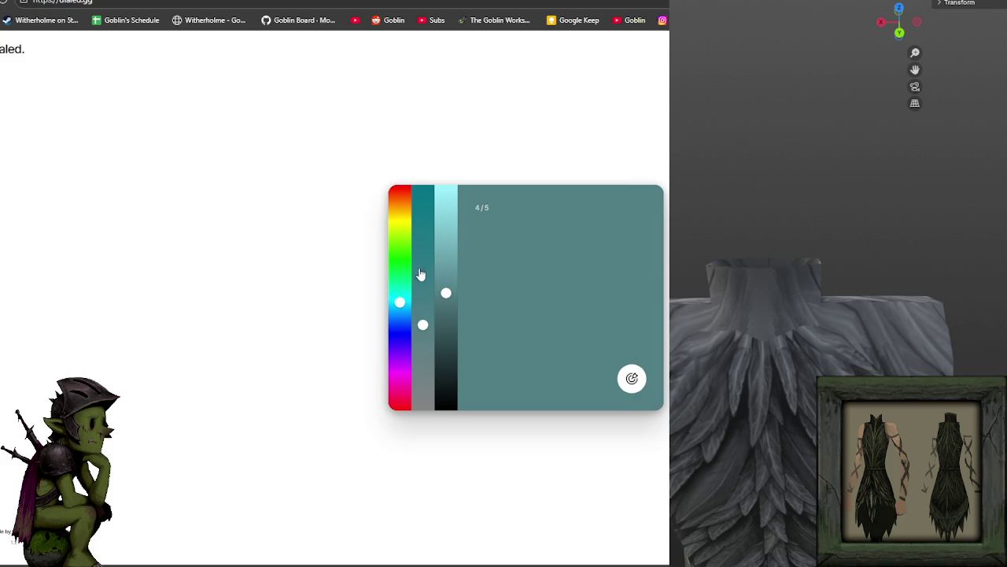
pyautogui.click(422, 267)
pyautogui.click(422, 286)
pyautogui.click(446, 240)
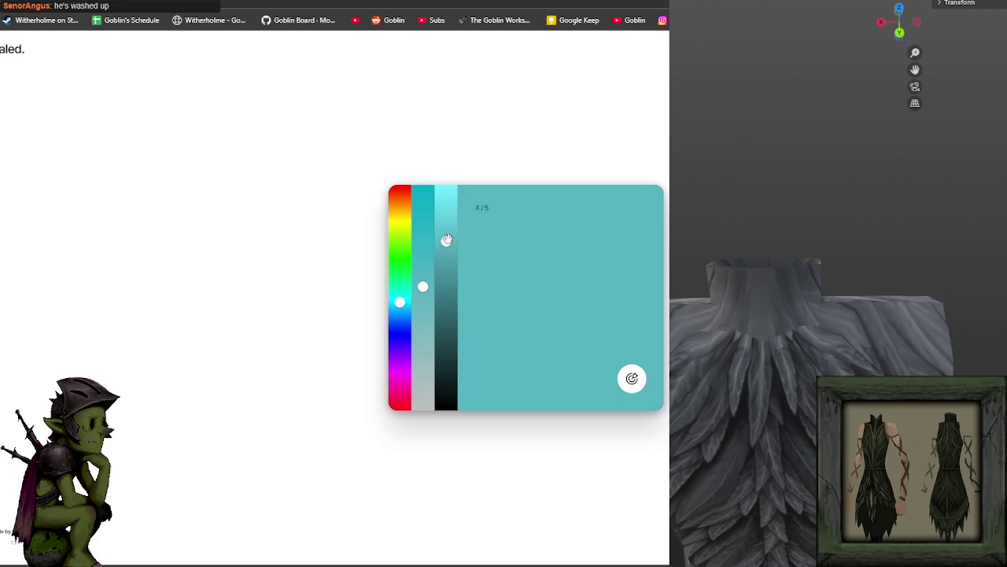
pyautogui.click(444, 265)
pyautogui.moveTo(424, 286); pyautogui.dragTo(423, 311)
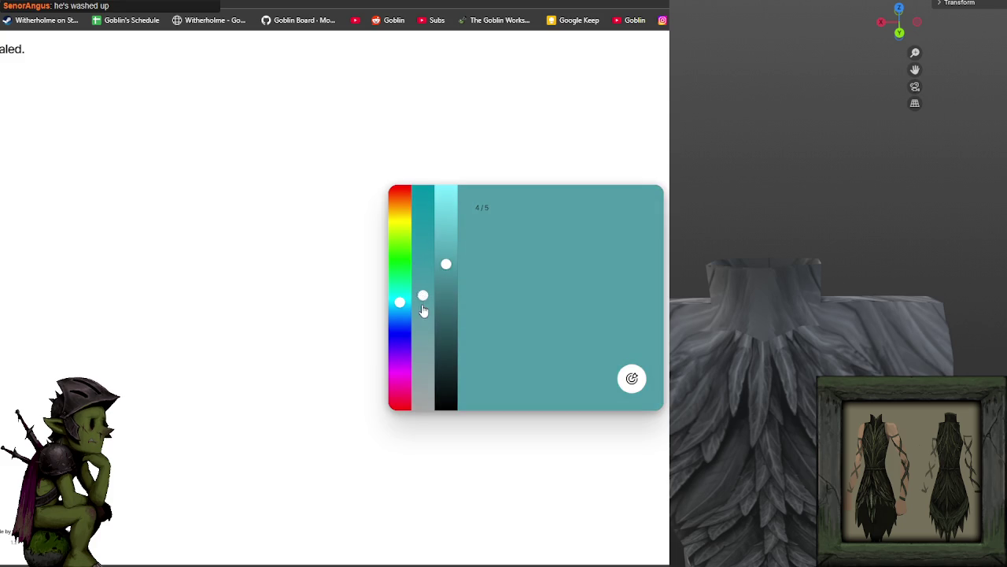
pyautogui.click(445, 251)
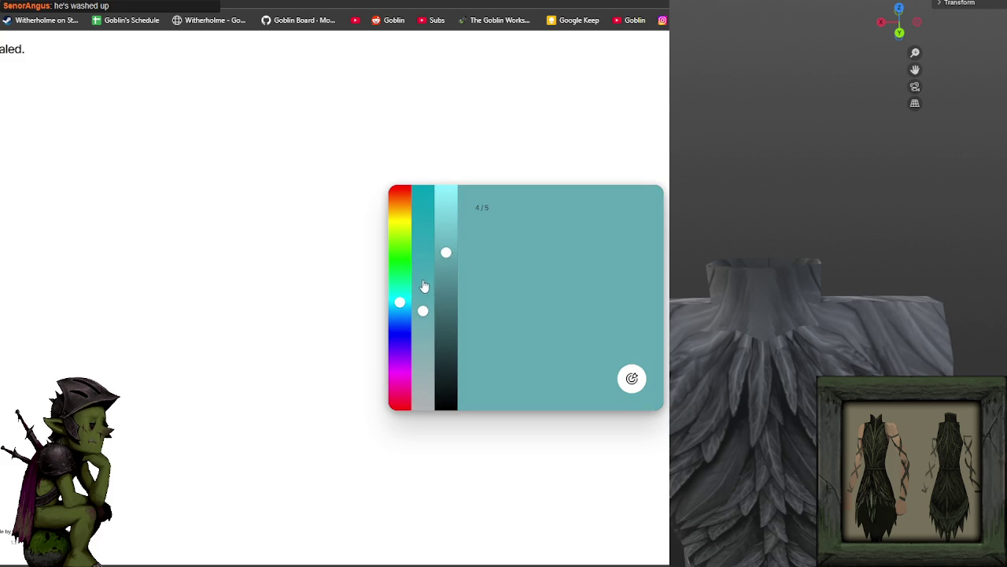
pyautogui.click(445, 279)
pyautogui.click(445, 270)
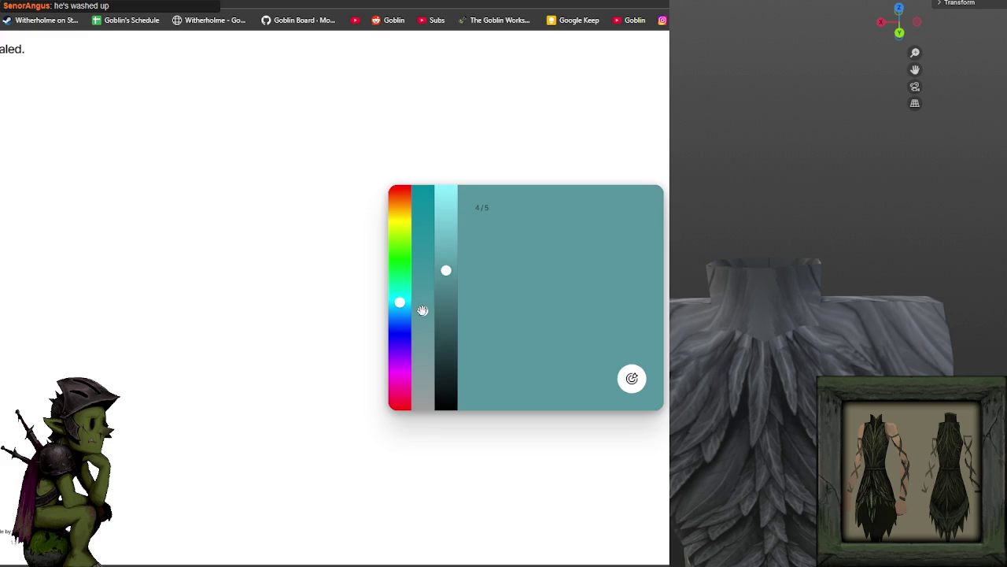
pyautogui.click(632, 379)
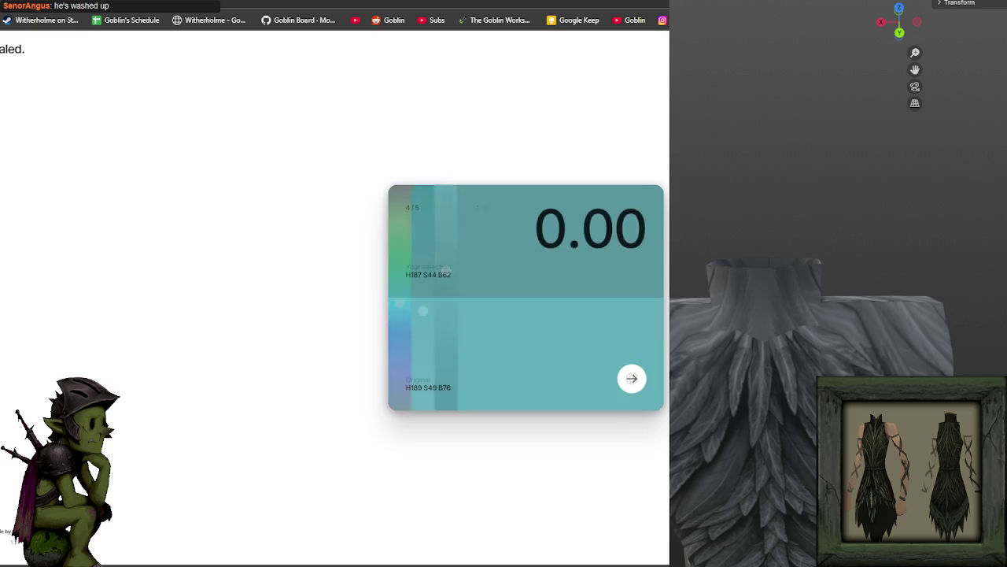
pyautogui.click(634, 379)
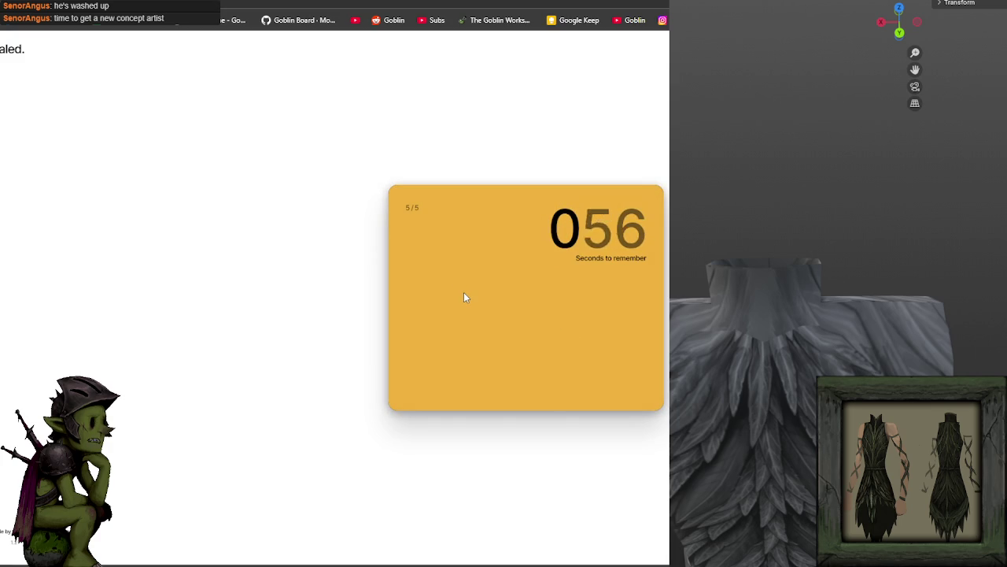
# Step: Set the sliders to a golden yellow, submit round 5 for 9.60, and view the final score
pyautogui.click(400, 213)
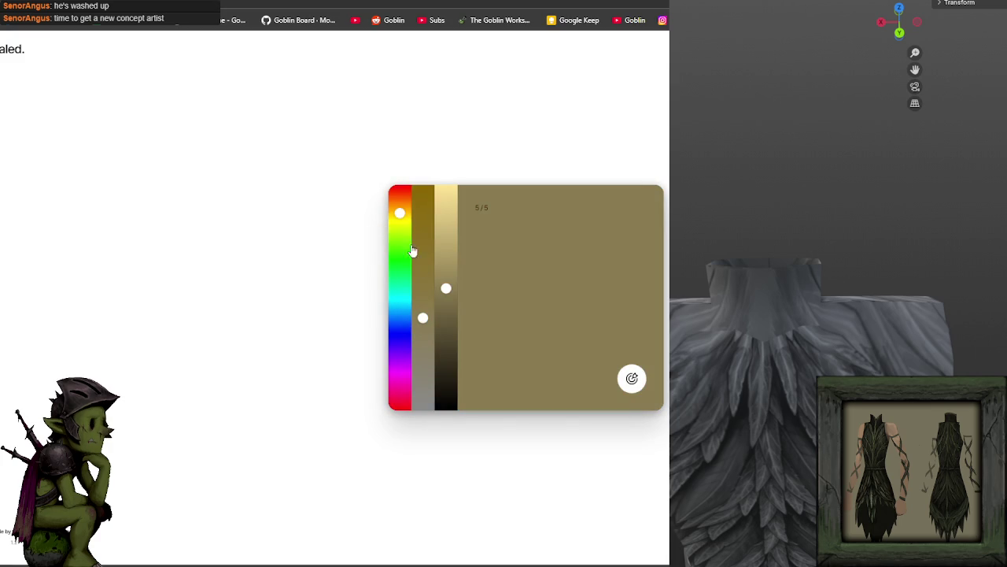
pyautogui.click(423, 212)
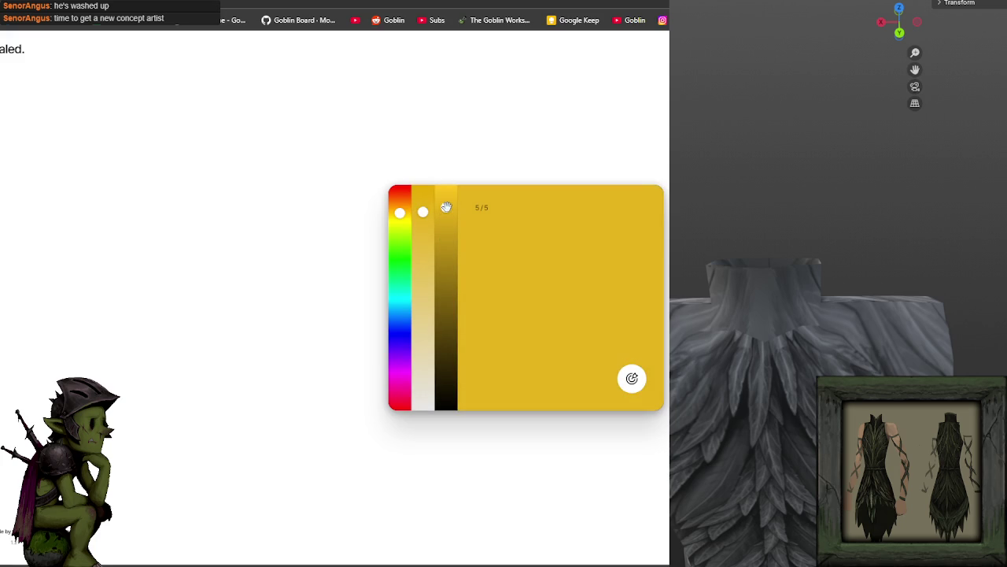
pyautogui.moveTo(422, 219)
pyautogui.mouseDown()
pyautogui.moveTo(418, 230)
pyautogui.moveTo(400, 208)
pyautogui.moveTo(423, 223)
pyautogui.moveTo(399, 206)
pyautogui.moveTo(423, 213)
pyautogui.moveTo(448, 201)
pyautogui.moveTo(421, 233)
pyautogui.mouseUp()
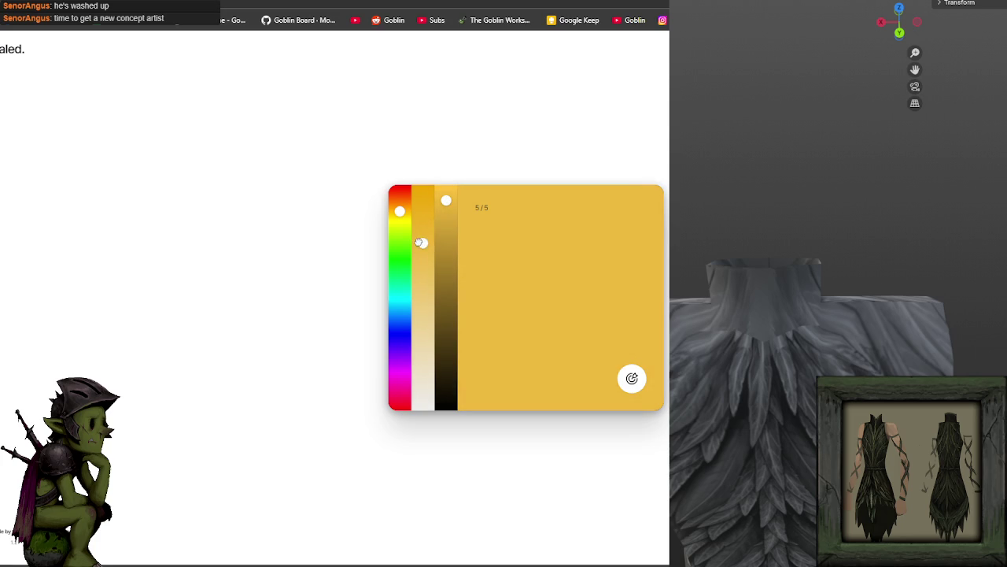
pyautogui.press('Return')
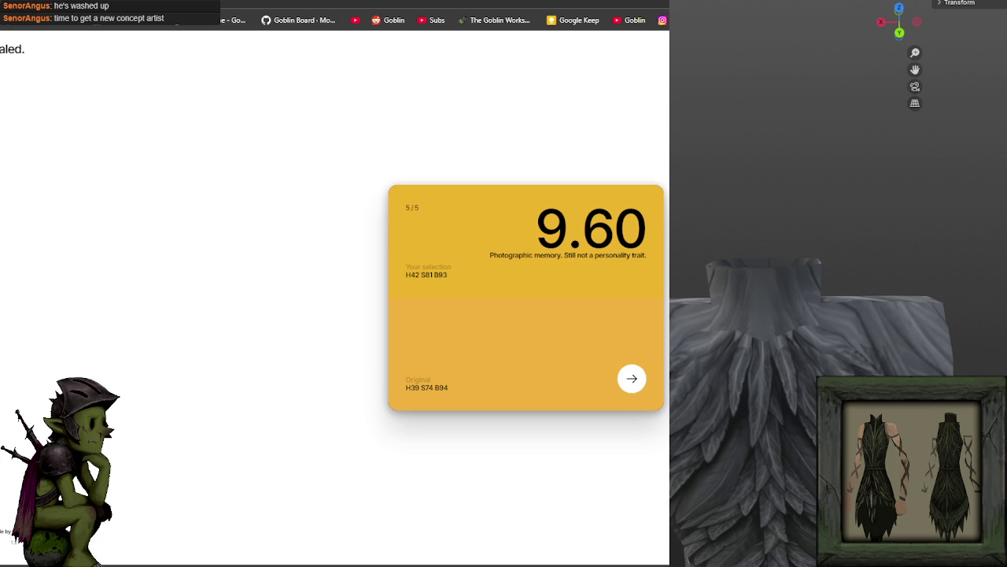
pyautogui.click(631, 380)
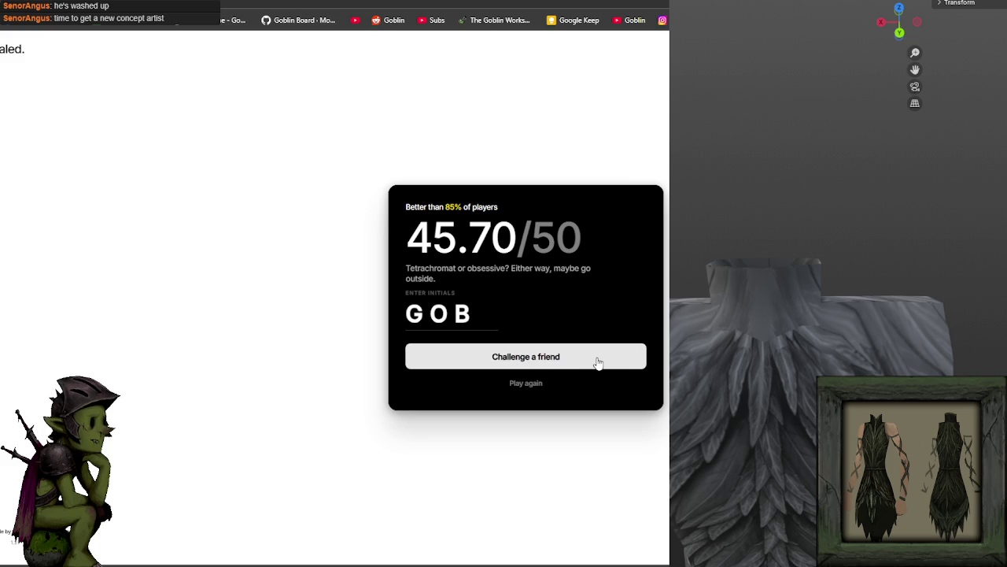
# Step: Copy a challenge link for the 45.70/50 score and start a new solo game
pyautogui.click(521, 356)
pyautogui.click(511, 384)
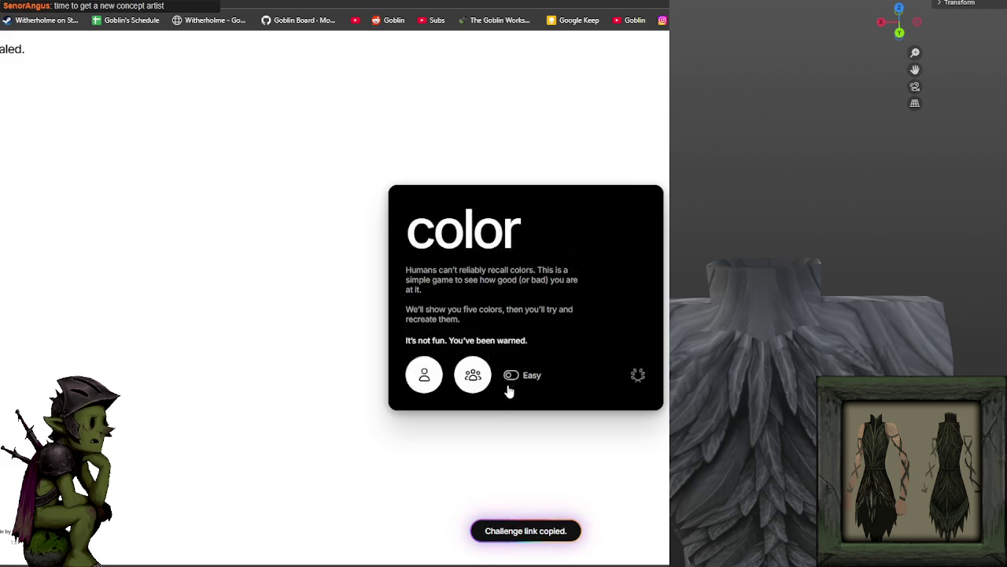
pyautogui.click(422, 379)
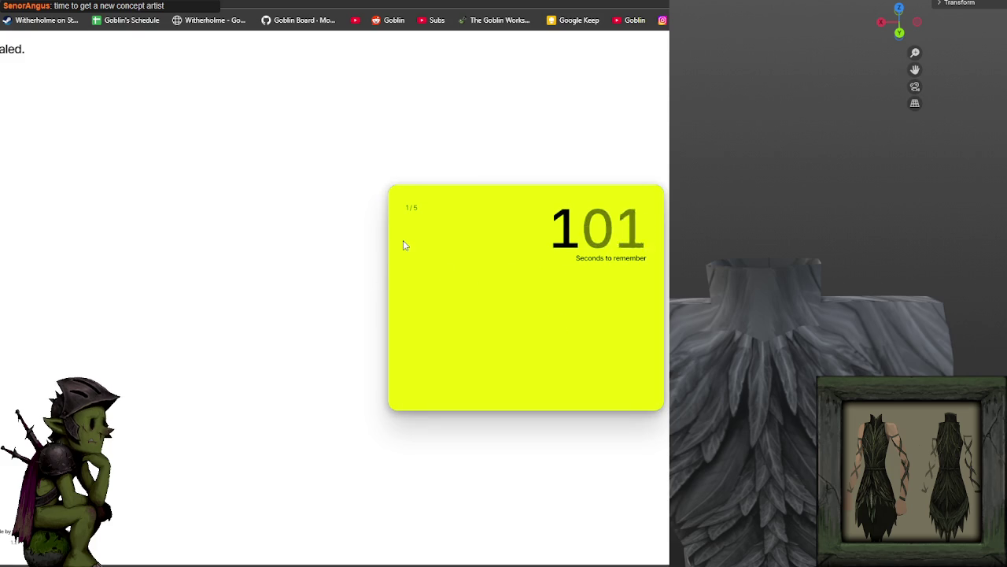
# Step: Match the lime yellow with hue and saturation, submit for 9.82, and move to round 2
pyautogui.moveTo(405, 236); pyautogui.dragTo(401, 227)
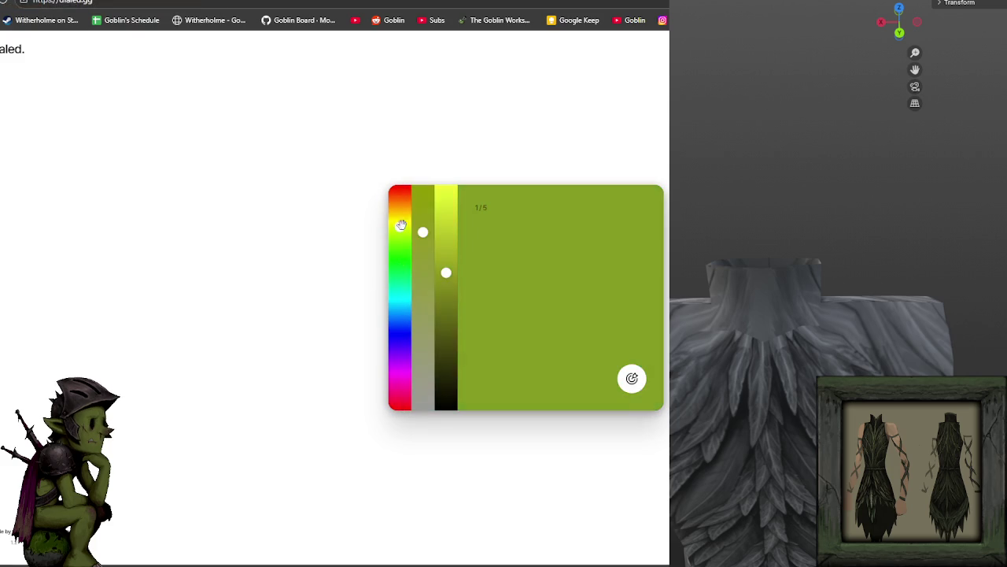
pyautogui.click(425, 200)
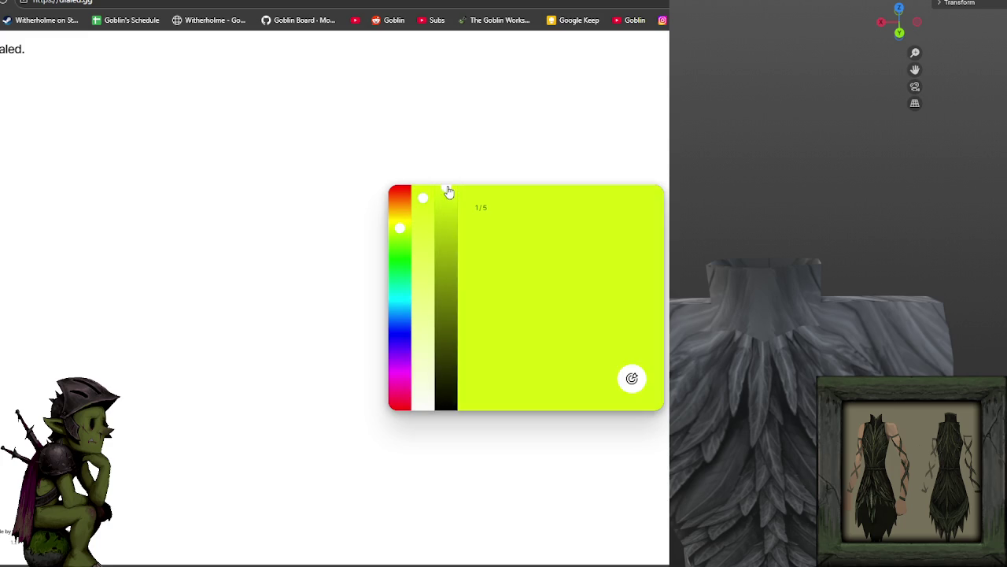
pyautogui.moveTo(405, 234); pyautogui.dragTo(402, 222)
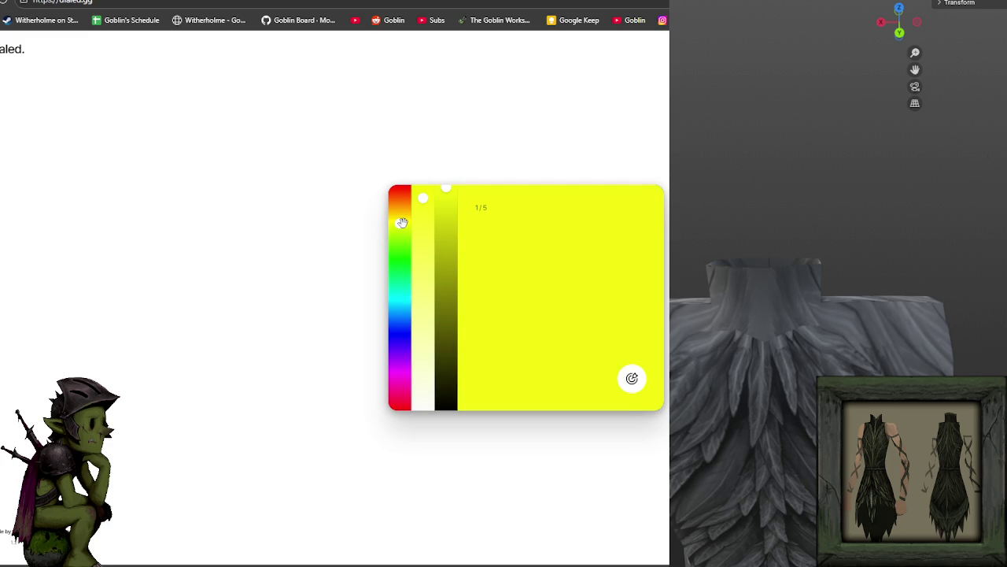
pyautogui.click(631, 379)
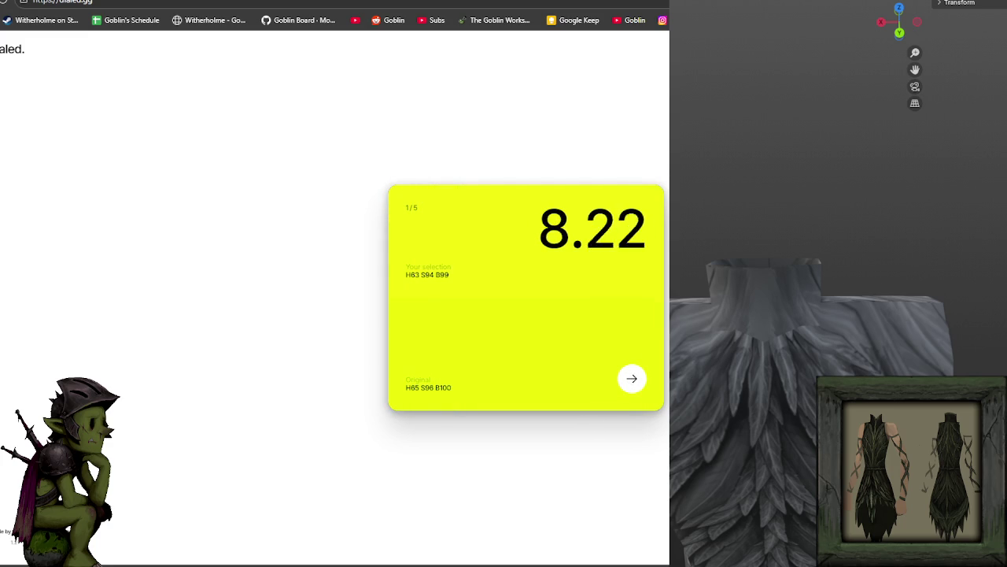
pyautogui.click(630, 382)
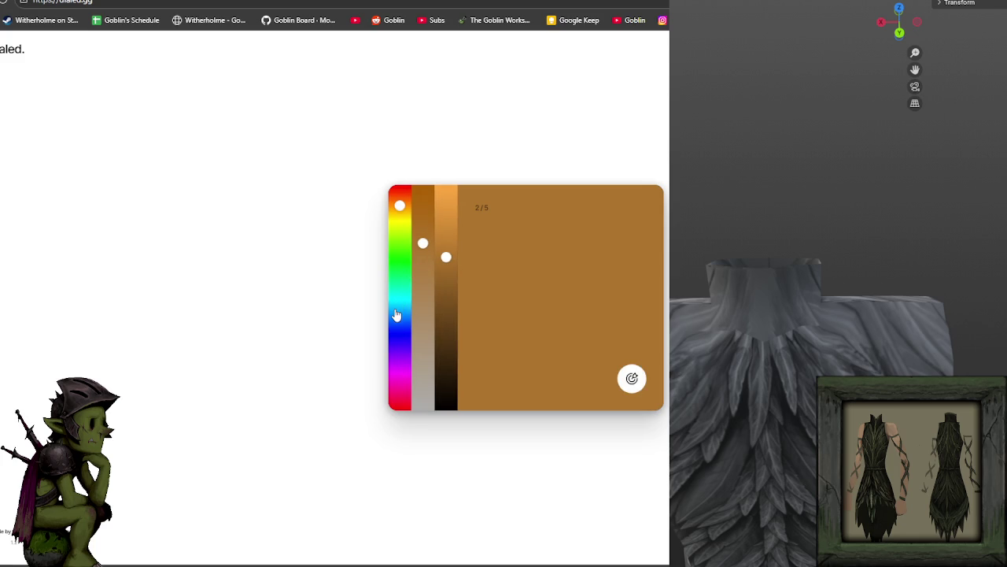
# Step: Match round 2's blue, submit for 7.48, and move to round 3
pyautogui.click(400, 317)
pyautogui.moveTo(445, 252)
pyautogui.mouseDown()
pyautogui.moveTo(445, 217)
pyautogui.moveTo(425, 224)
pyautogui.moveTo(447, 217)
pyautogui.mouseUp()
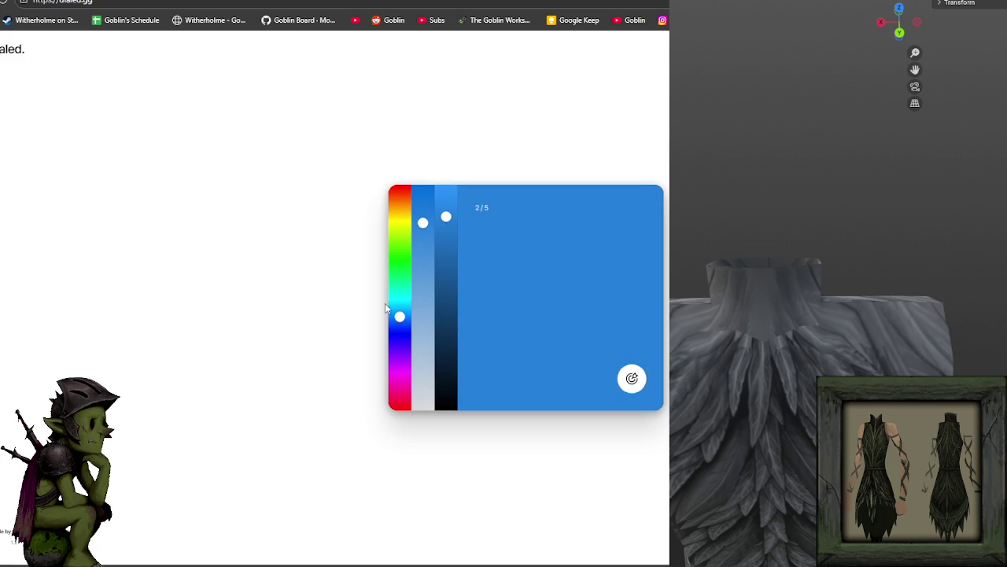
pyautogui.moveTo(399, 315); pyautogui.dragTo(400, 314)
pyautogui.moveTo(422, 223); pyautogui.dragTo(423, 214)
pyautogui.click(615, 378)
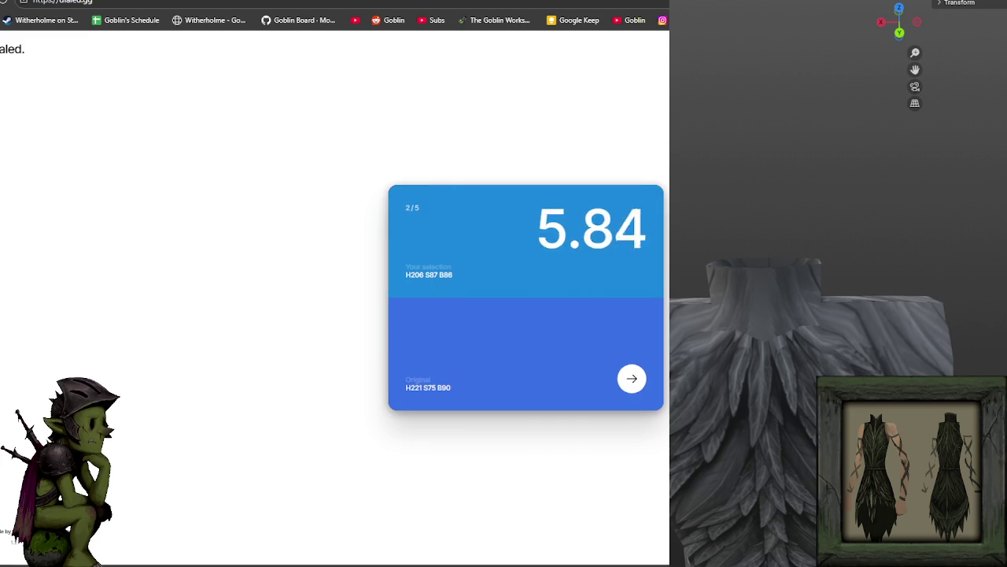
pyautogui.click(630, 377)
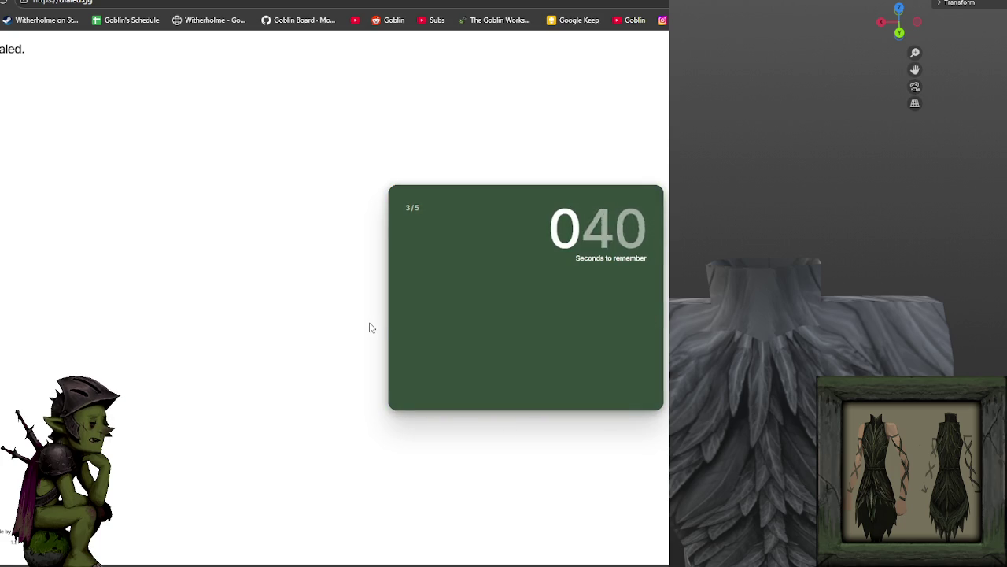
# Step: Match round 3's muted dark green, submit for 8.66, and move to round 4
pyautogui.click(398, 265)
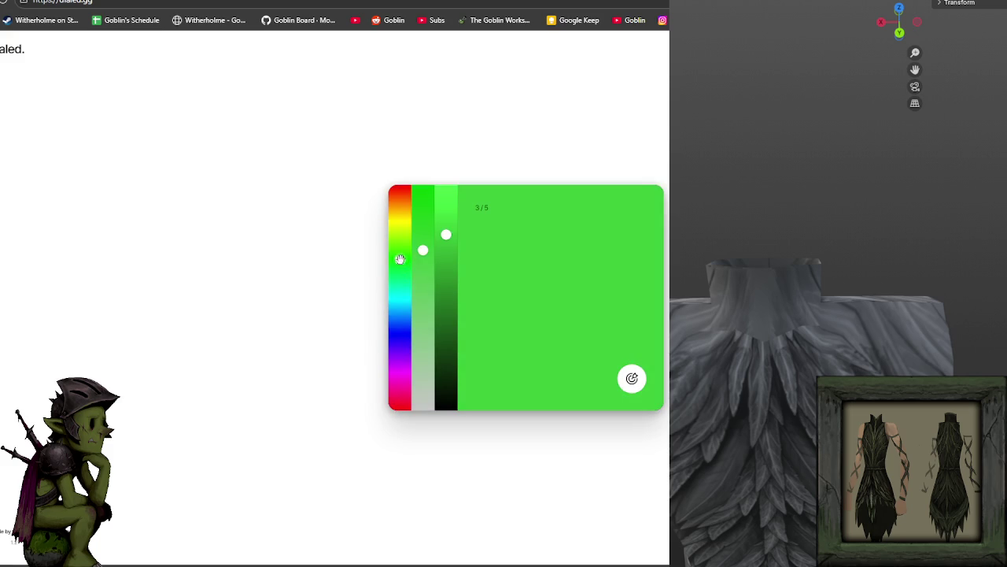
pyautogui.click(445, 324)
pyautogui.moveTo(414, 301); pyautogui.dragTo(424, 352)
pyautogui.moveTo(406, 264); pyautogui.dragTo(399, 265)
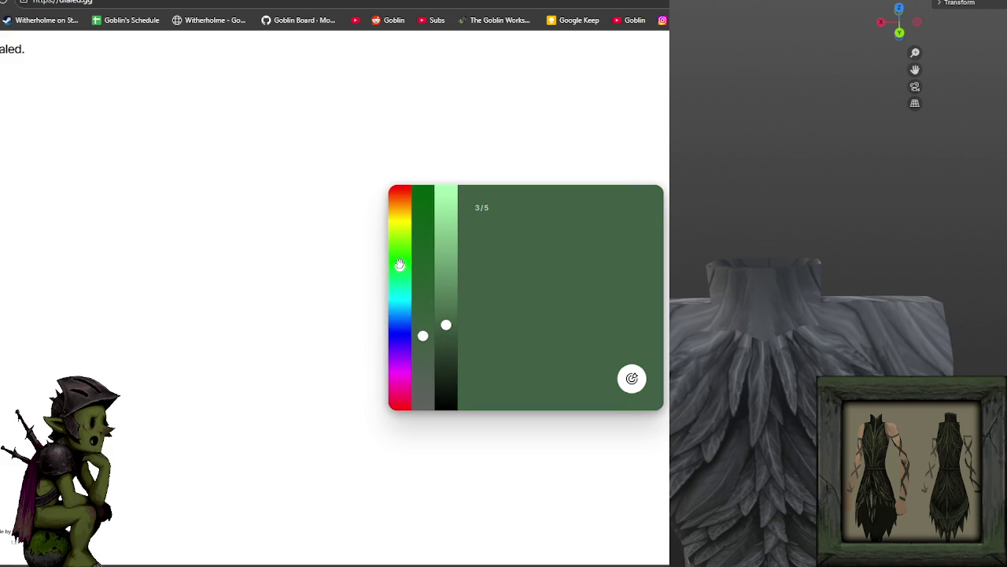
pyautogui.moveTo(422, 336); pyautogui.dragTo(423, 317)
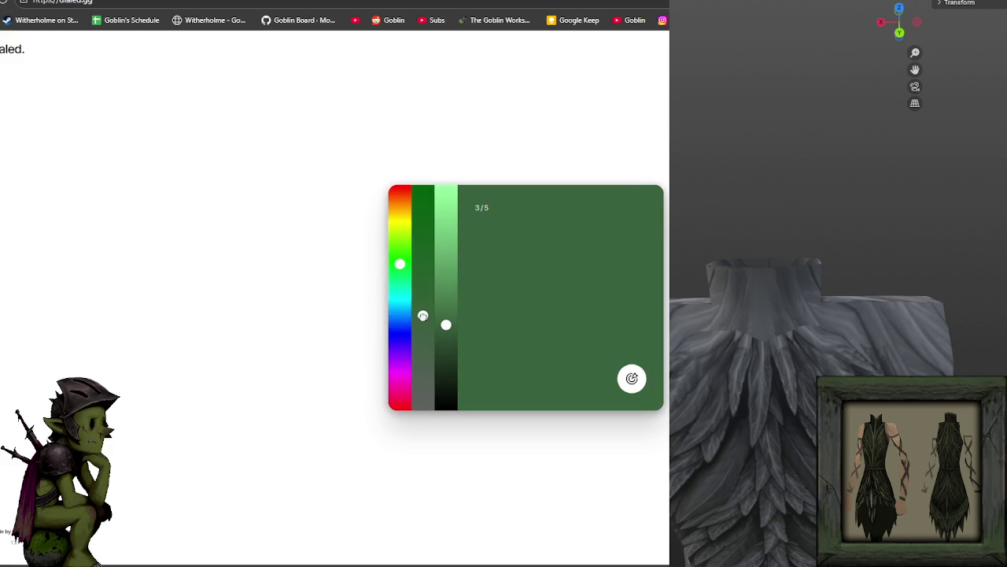
pyautogui.click(631, 378)
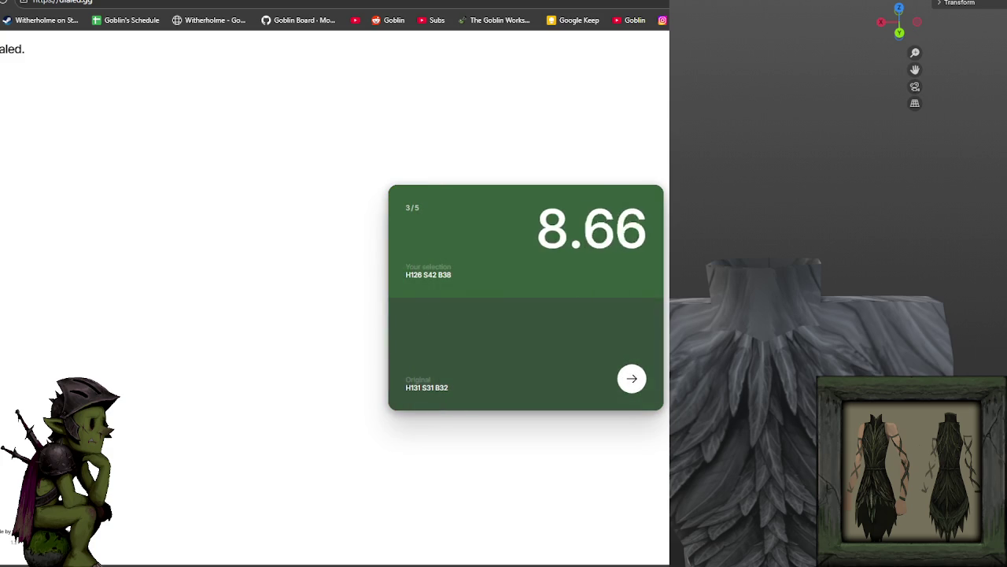
pyautogui.click(643, 377)
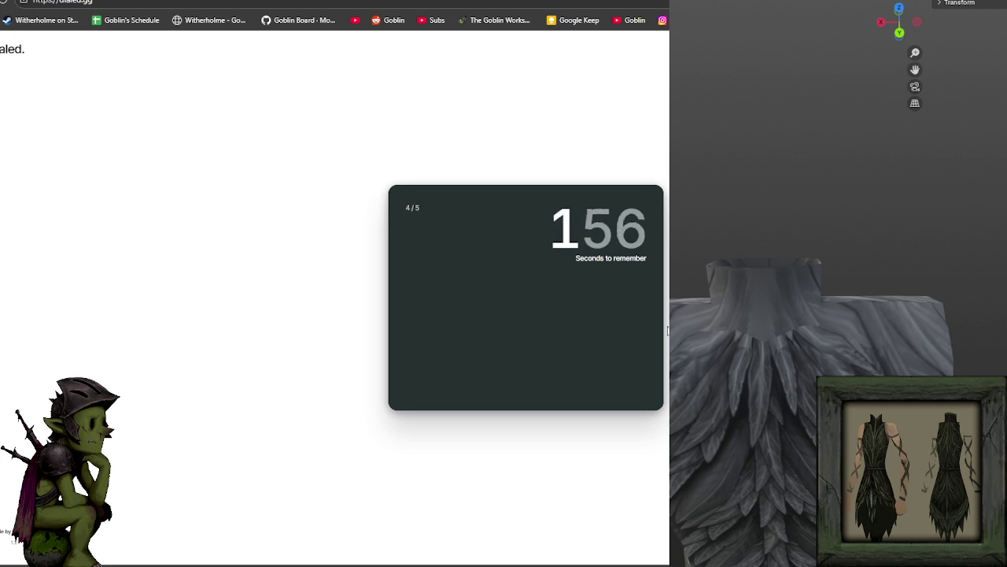
# Step: Match round 4's dark teal, submit for 9.93, and move to round 5
pyautogui.moveTo(443, 359); pyautogui.dragTo(446, 368)
pyautogui.click(397, 325)
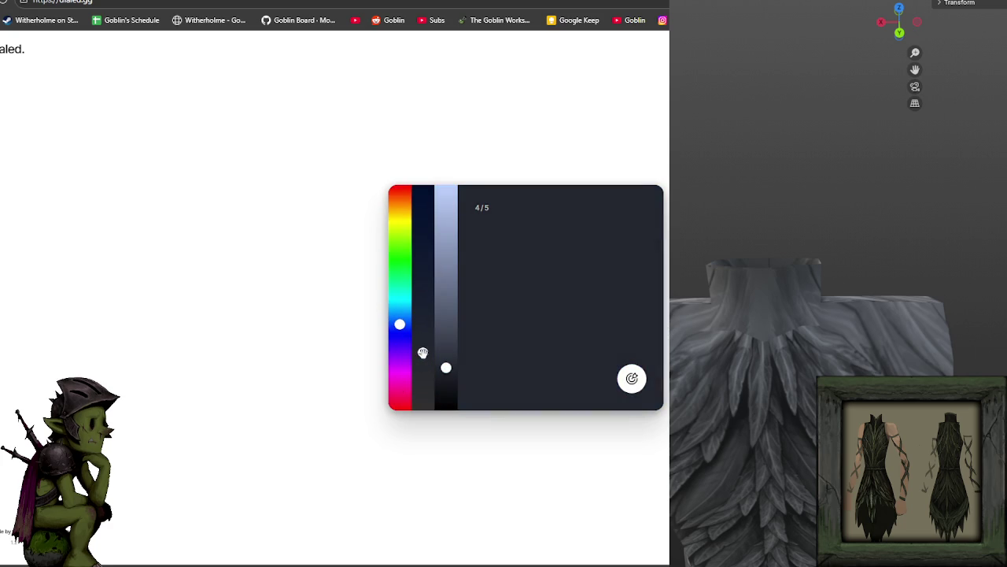
pyautogui.click(423, 354)
pyautogui.moveTo(399, 329); pyautogui.dragTo(400, 309)
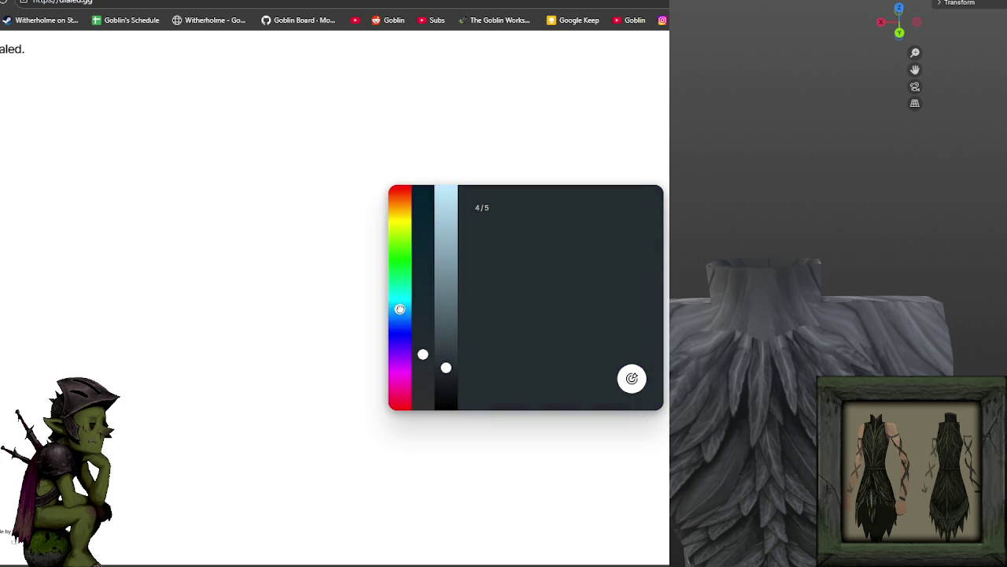
pyautogui.click(630, 377)
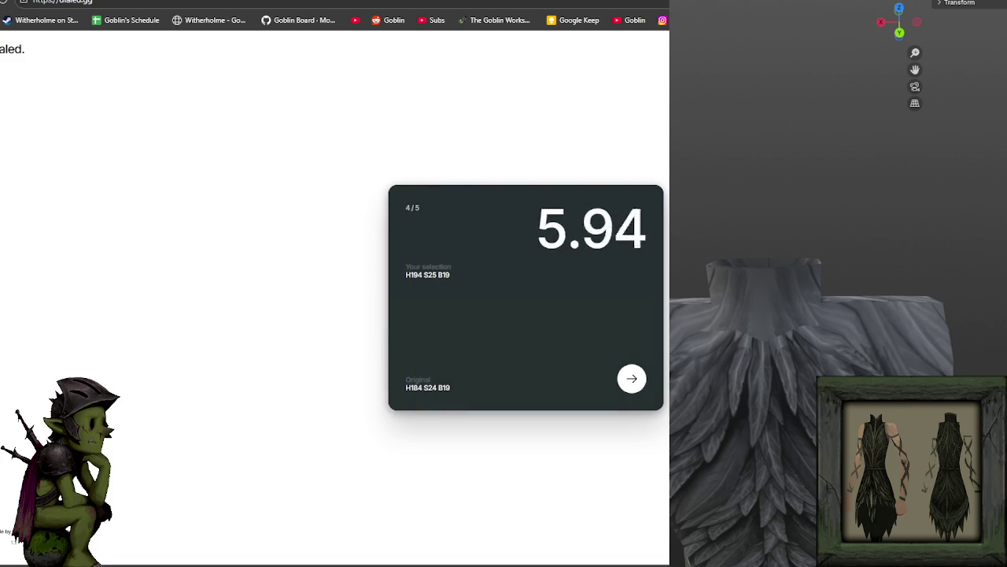
pyautogui.click(631, 377)
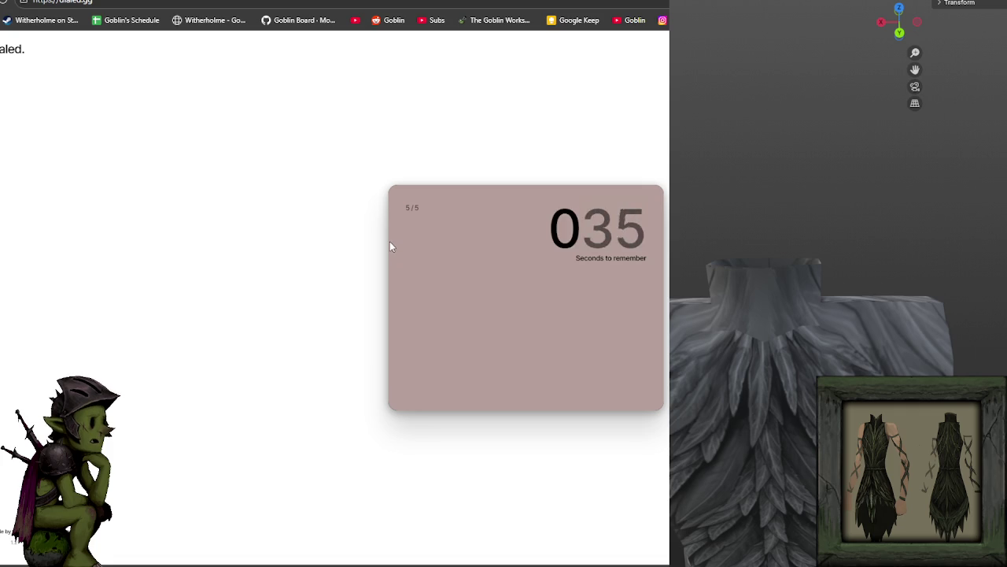
# Step: Match round 5's dusty mauve, submit for 8.14, and show the final score
pyautogui.click(400, 396)
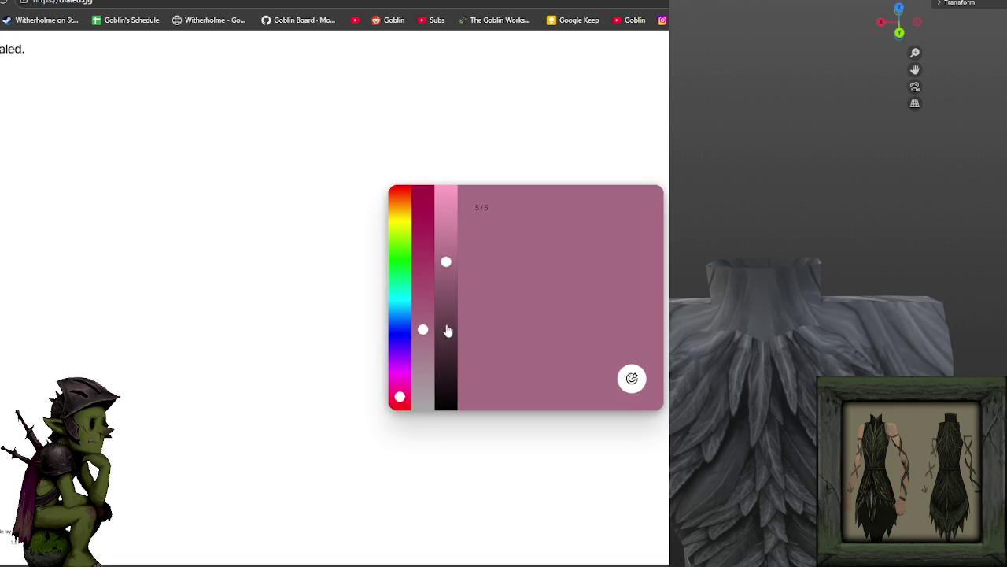
pyautogui.click(423, 354)
pyautogui.moveTo(398, 398); pyautogui.dragTo(399, 407)
pyautogui.moveTo(447, 262)
pyautogui.mouseDown()
pyautogui.moveTo(446, 223)
pyautogui.moveTo(446, 259)
pyautogui.mouseUp()
pyautogui.moveTo(423, 354); pyautogui.dragTo(422, 367)
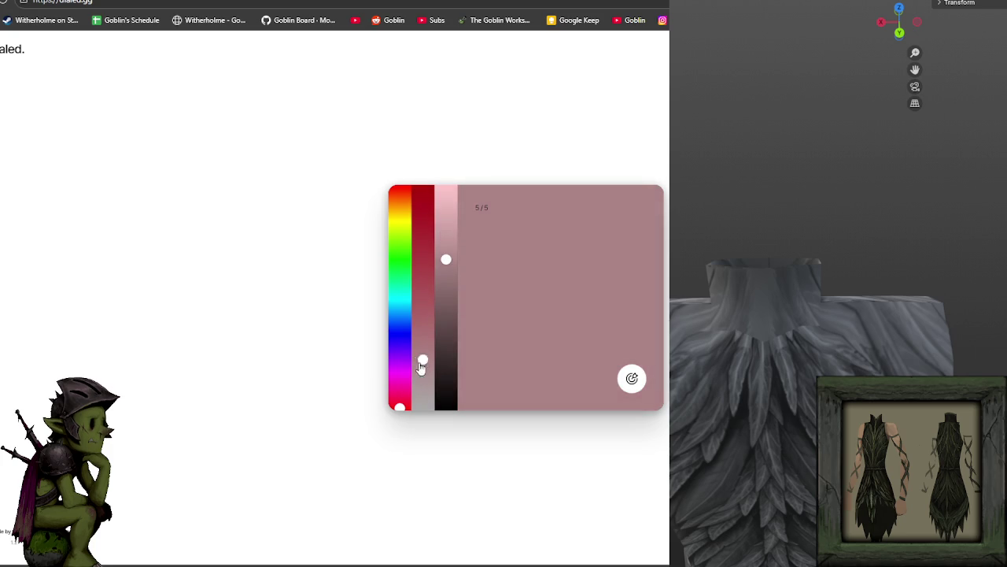
pyautogui.click(631, 377)
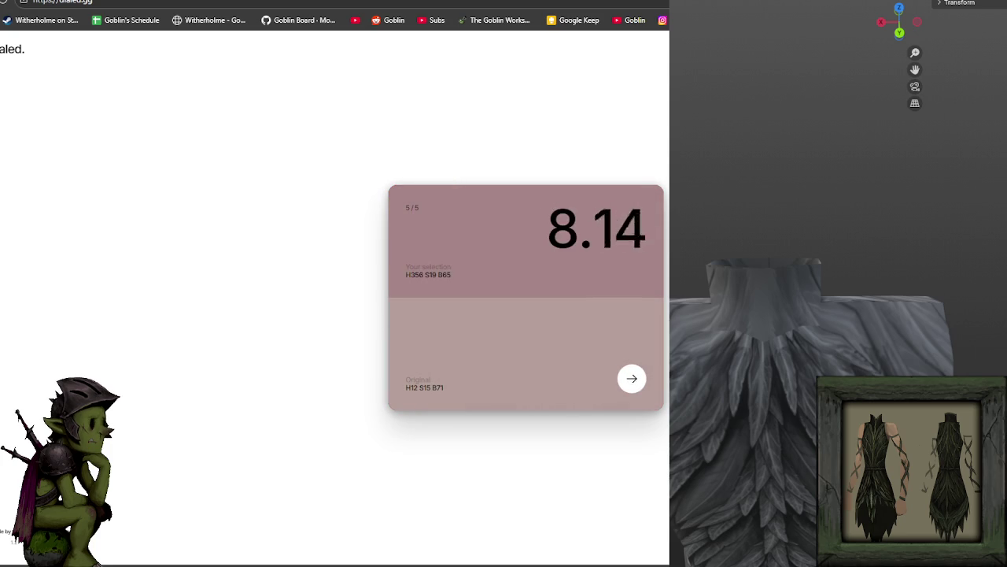
pyautogui.click(628, 384)
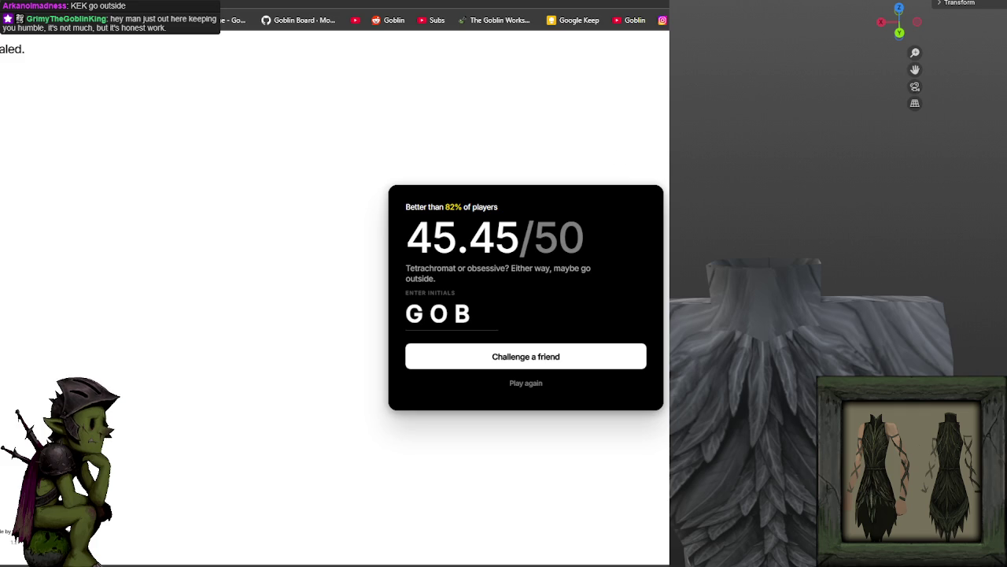
# Step: Switch away from the browser with Alt+Tab to reveal the image editor
pyautogui.hotkey('alt', 'Tab')
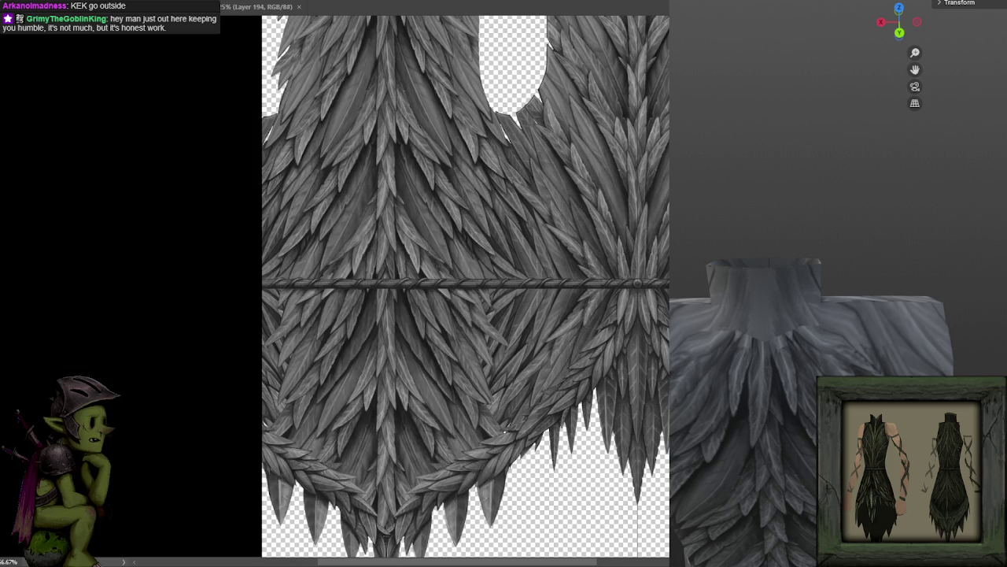